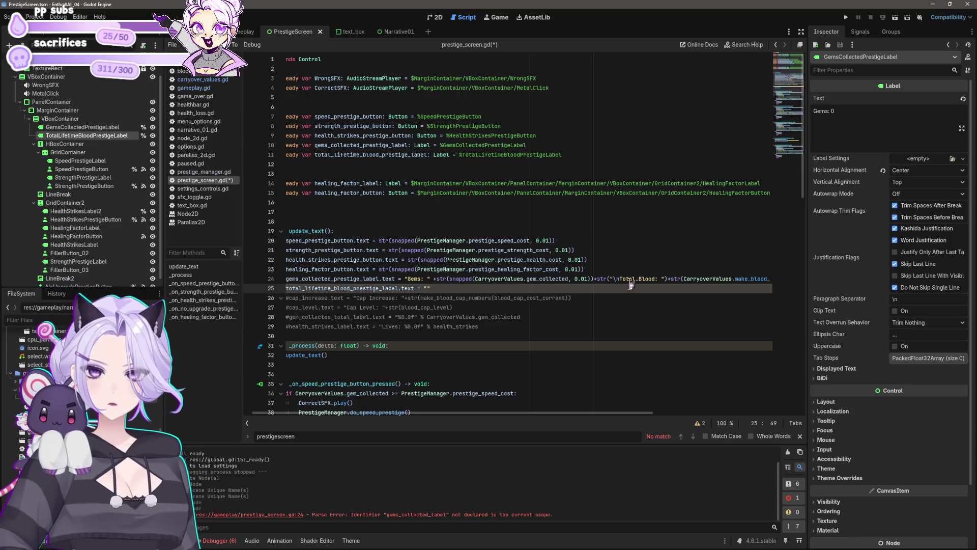
Move the "\nTotal Blood: " expression from the gems line onto the lifetime-blood line and save prestige_screen.gd
{"action": "left_click", "coordinate": [594, 279]}
{"action": "key", "text": "shift+End"}
{"action": "key", "text": "ctrl+c"}
{"action": "key", "text": "Delete"}
{"action": "key", "text": "Down"}
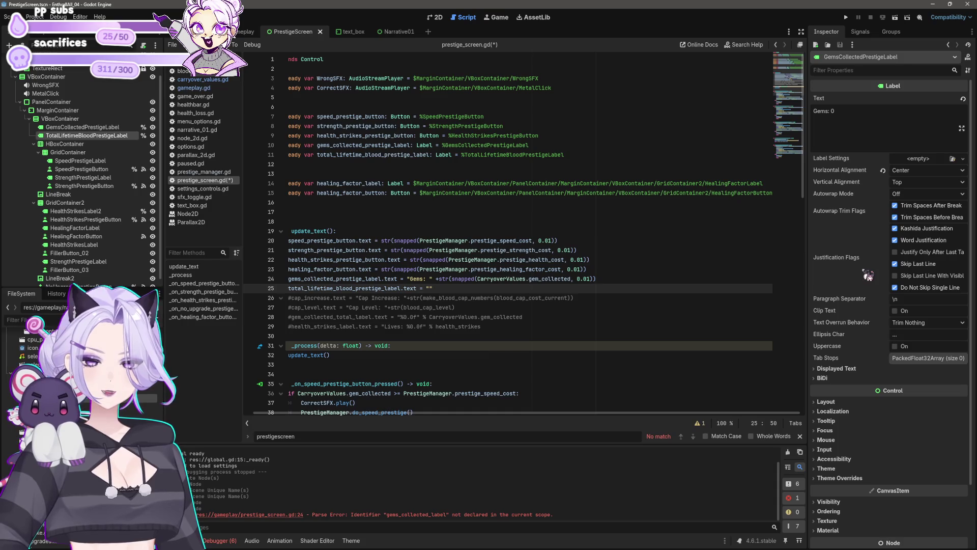
{"action": "key", "text": "BackSpace"}
{"action": "key", "text": "ctrl+v"}
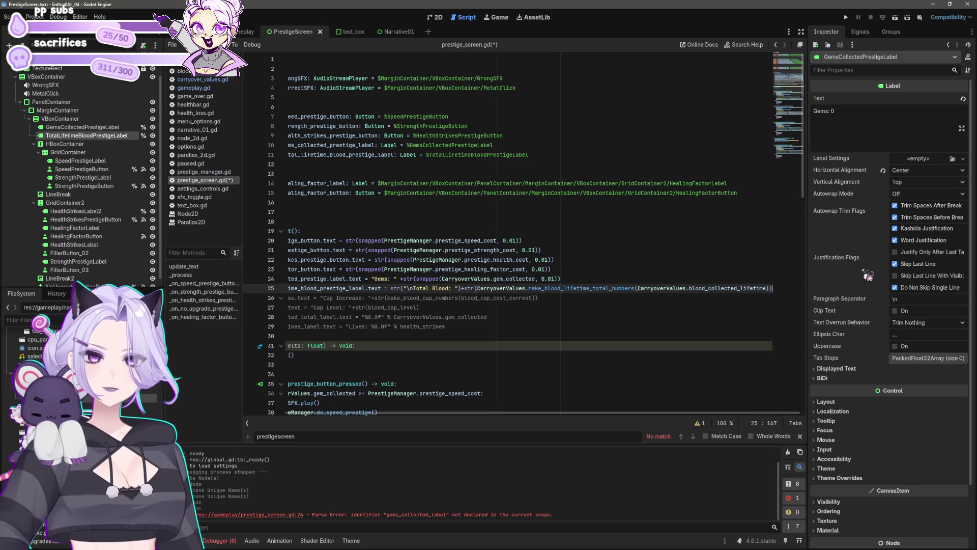
{"action": "key", "text": "ctrl+s"}
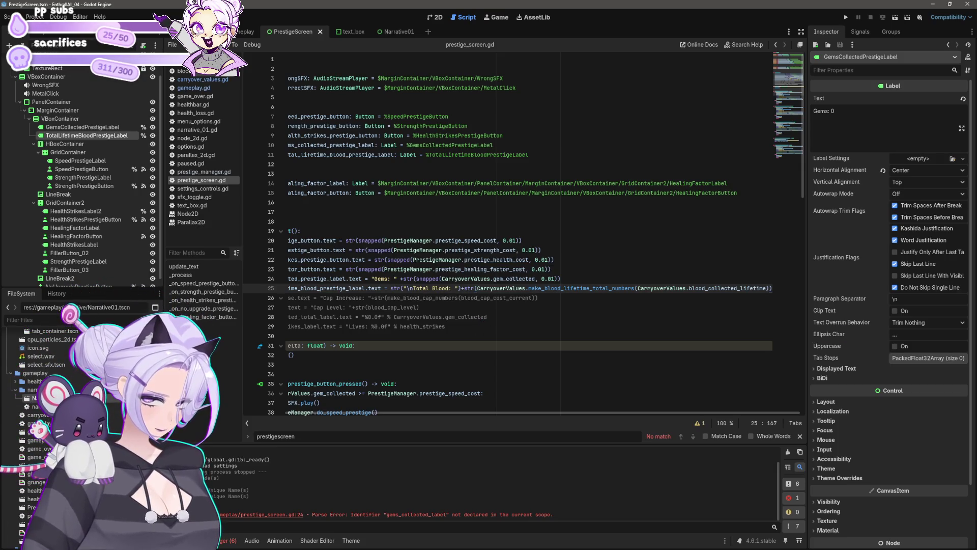
{"action": "left_click", "coordinate": [435, 17]}
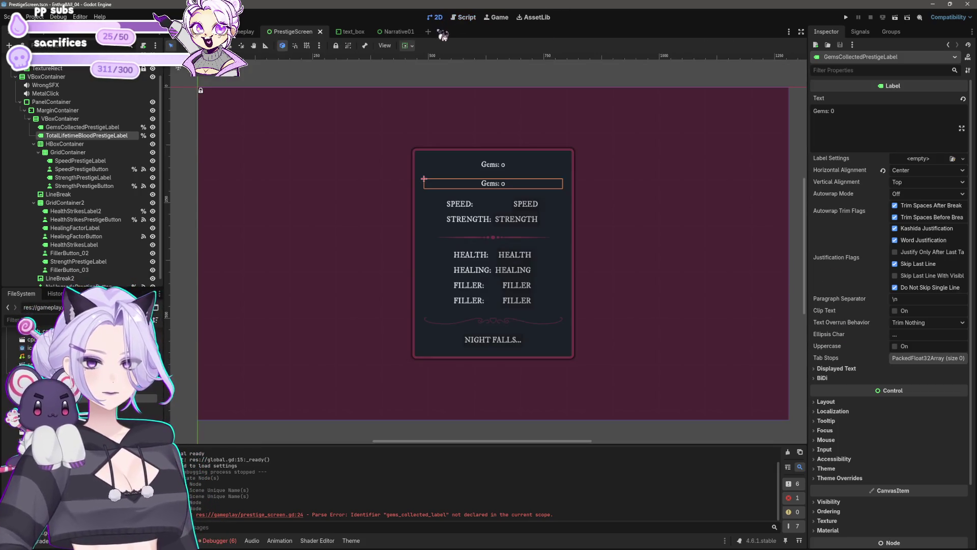
Undo an accidental 'Lm' edit to the selected label's text
{"action": "left_click", "coordinate": [867, 108]}
{"action": "key", "text": "ctrl+a"}
{"action": "type", "text": "L"}
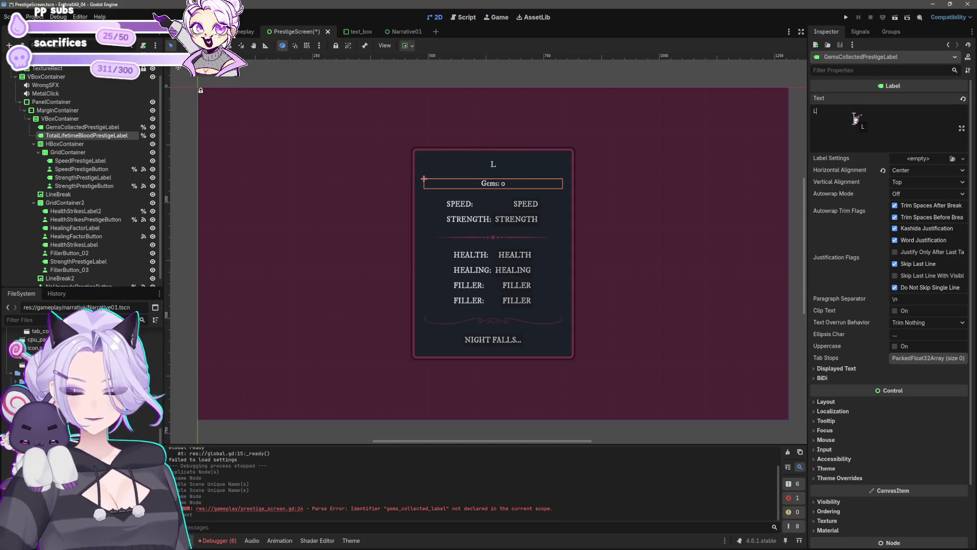
{"action": "type", "text": "ifetime"}
{"action": "key", "text": "ctrl+z"}
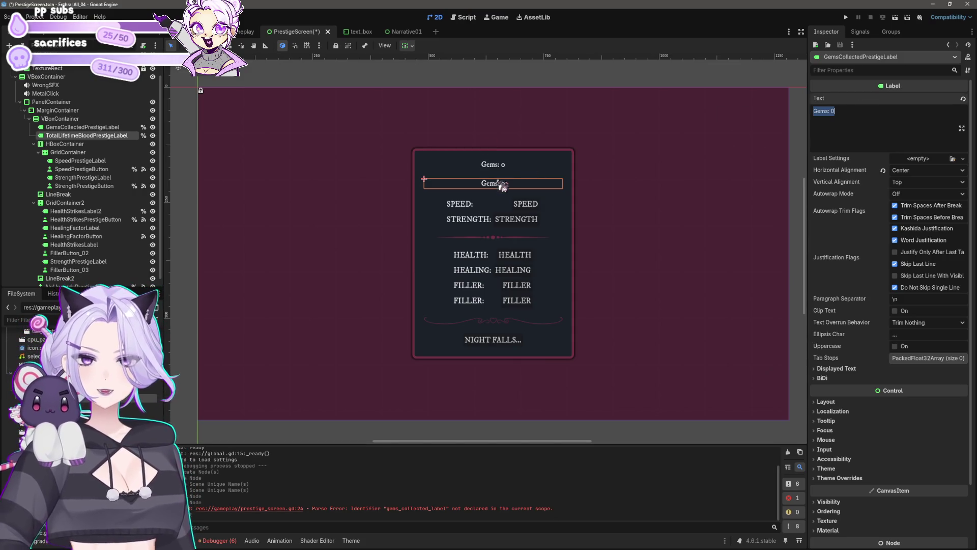
Set TotalLifetimeBloodPrestigeLabel's text to 'Total Blood: 0' and save the scene
{"action": "left_click", "coordinate": [81, 127]}
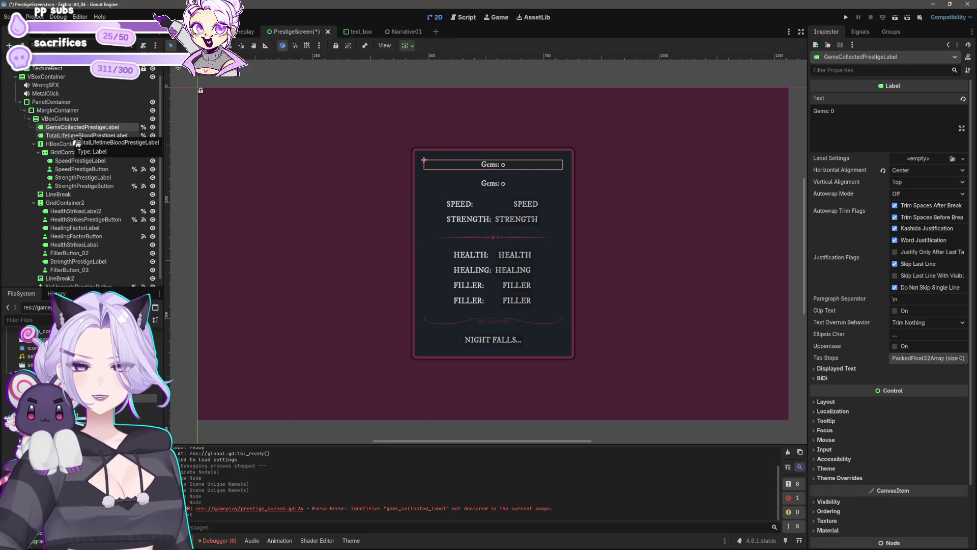
{"action": "left_click", "coordinate": [81, 136]}
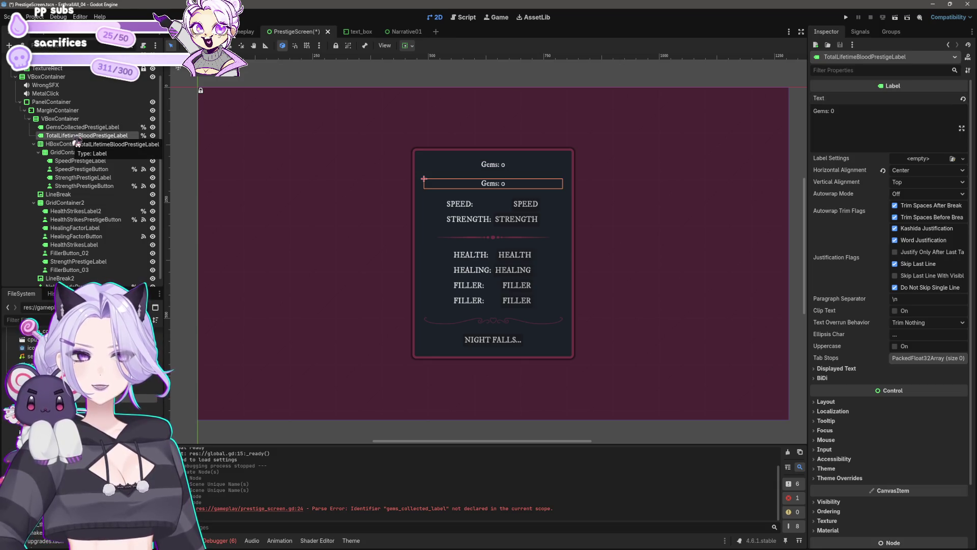
{"action": "left_click", "coordinate": [854, 121]}
{"action": "key", "text": "ctrl+a"}
{"action": "type", "text": "Tot"}
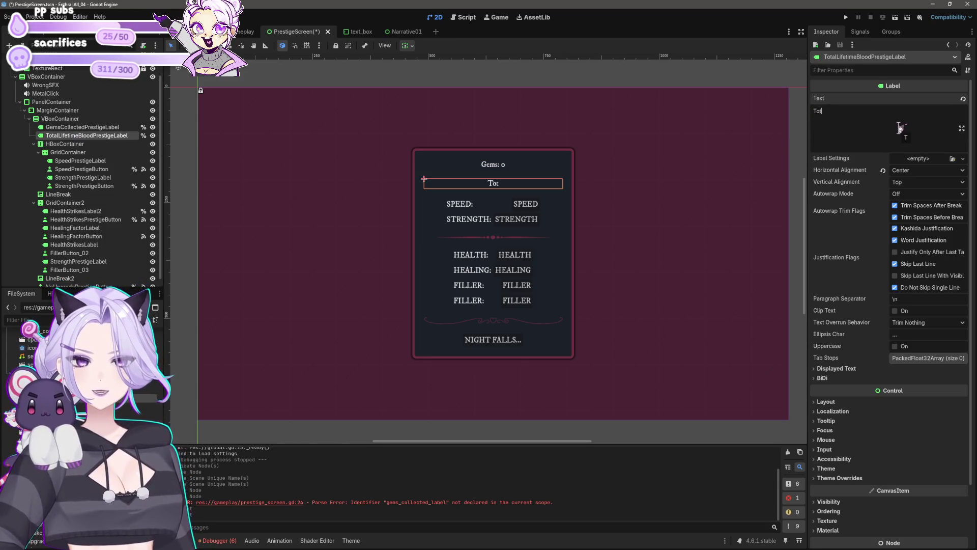
{"action": "type", "text": " 0"}
{"action": "key", "text": "ctrl+s"}
Run the game, harvest blood and unlock the Wayward Soul minion
{"action": "left_click", "coordinate": [845, 16]}
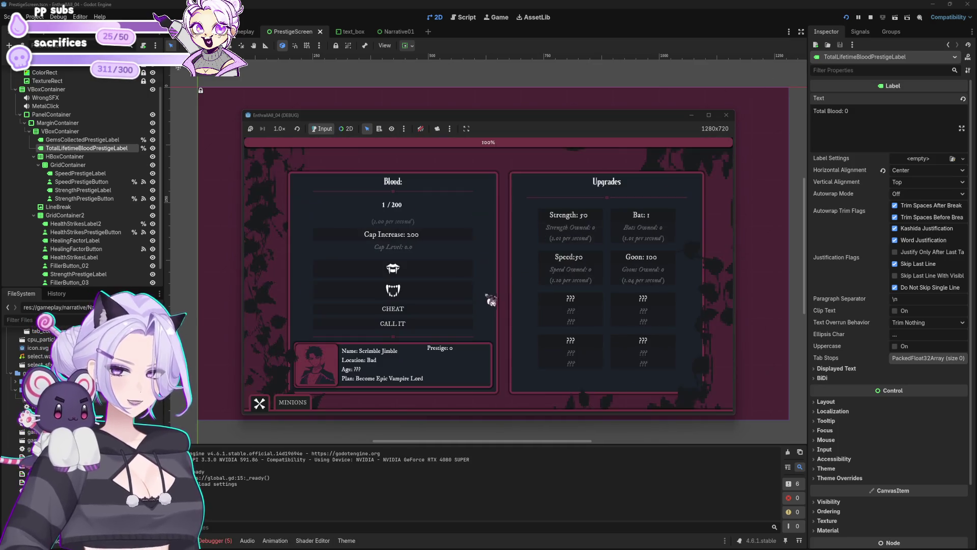
{"action": "left_click", "coordinate": [446, 275]}
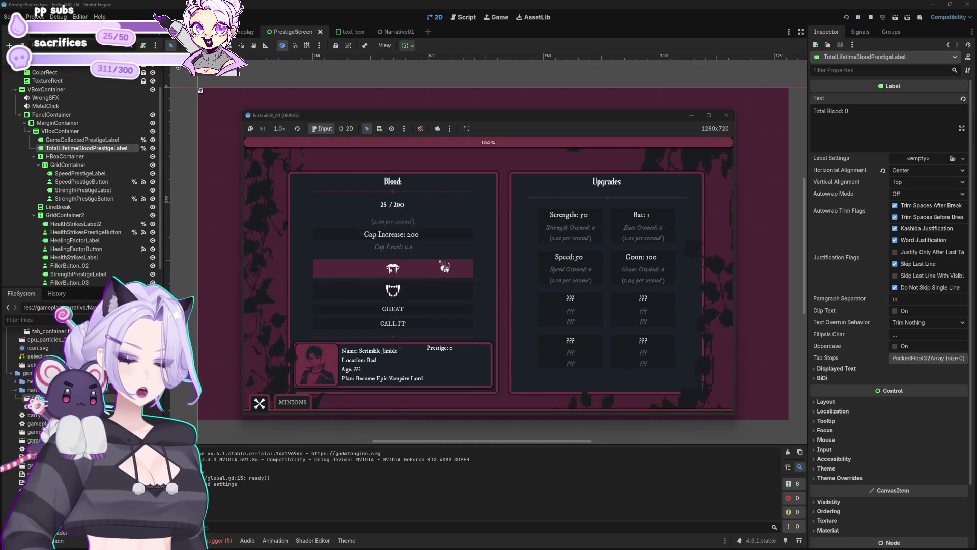
{"action": "left_click", "coordinate": [445, 270]}
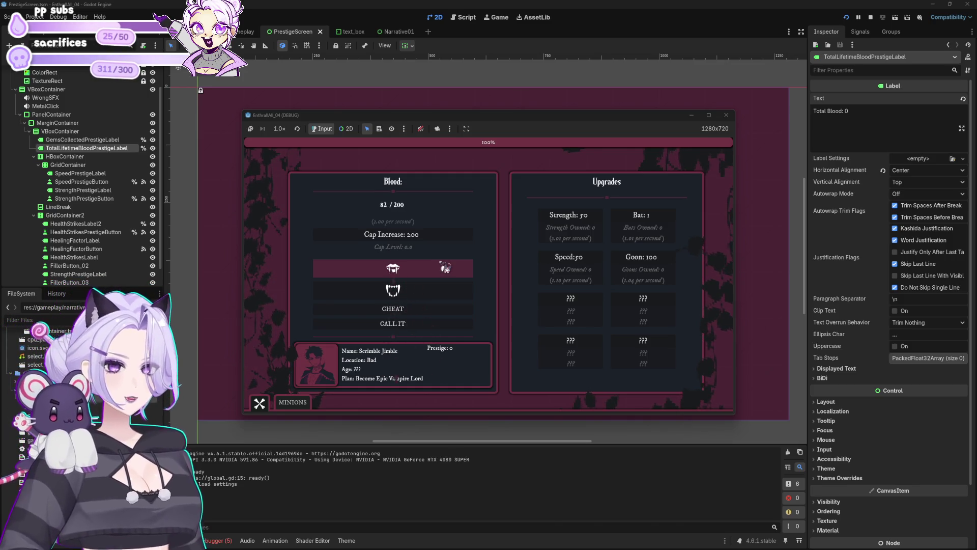
{"action": "left_click", "coordinate": [292, 402]}
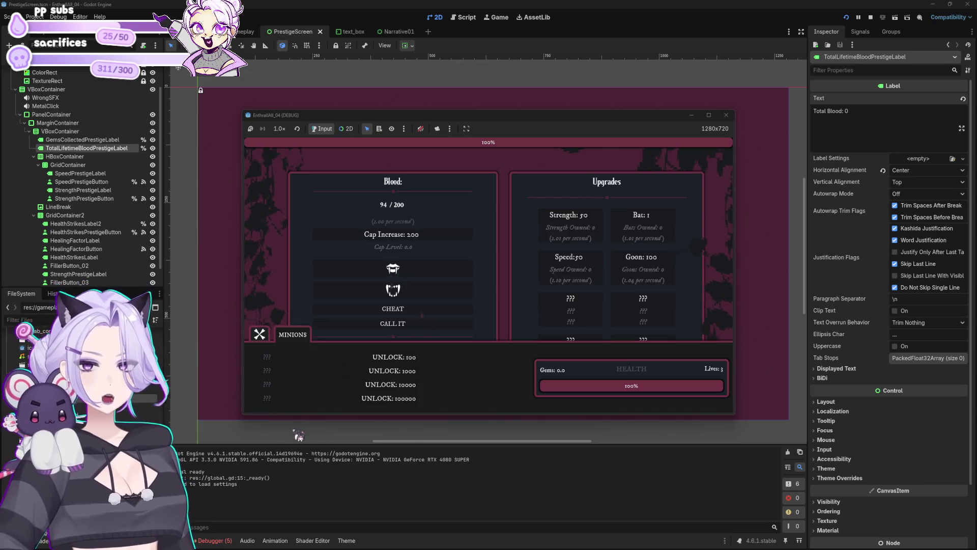
{"action": "left_click", "coordinate": [393, 269]}
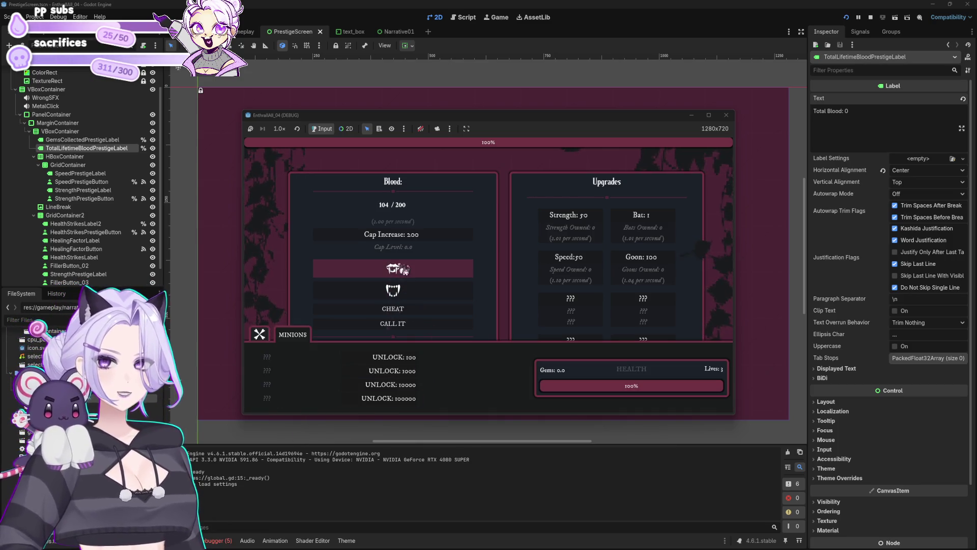
{"action": "left_click", "coordinate": [415, 356]}
{"action": "left_click", "coordinate": [430, 266]}
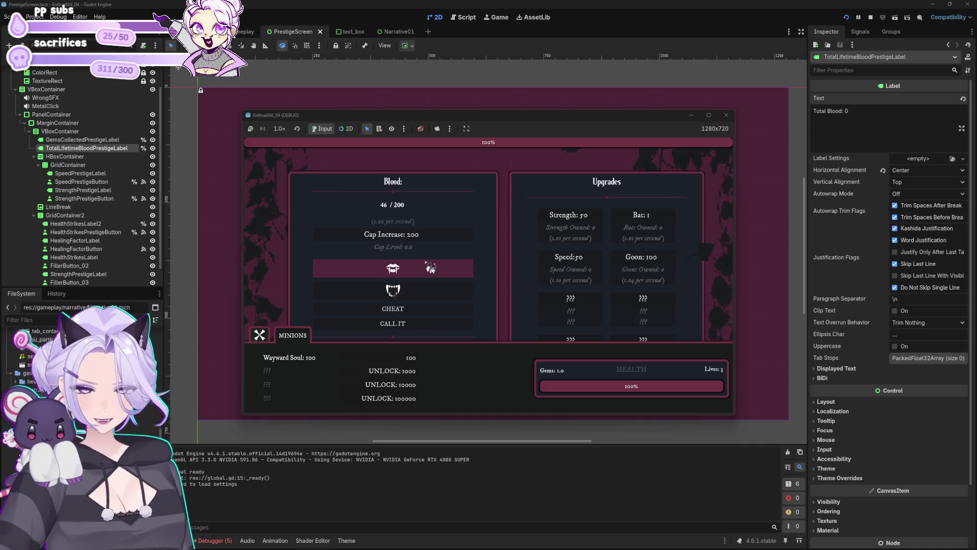
Buy Bat, Speed and Strength upgrades plus a blood cap increase
{"action": "left_click", "coordinate": [658, 220]}
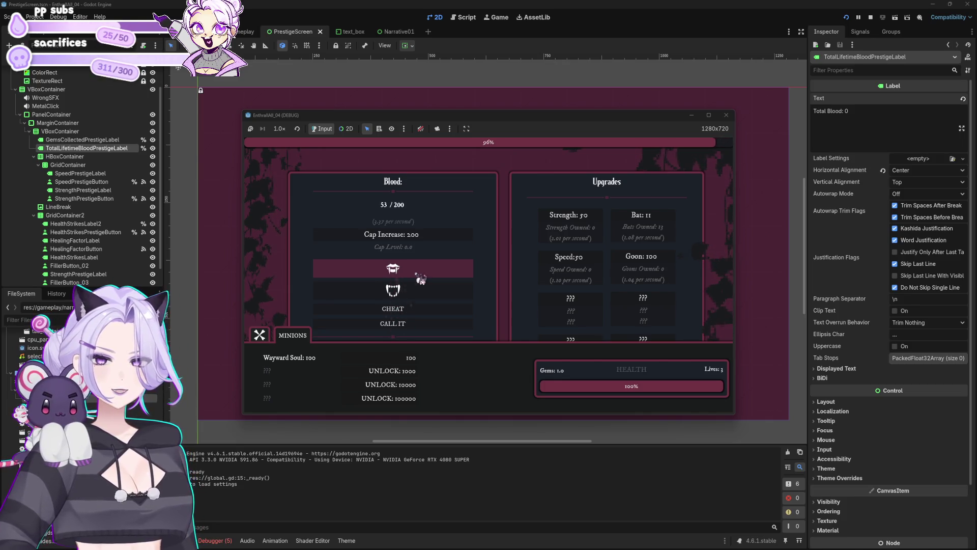
{"action": "left_click", "coordinate": [587, 262]}
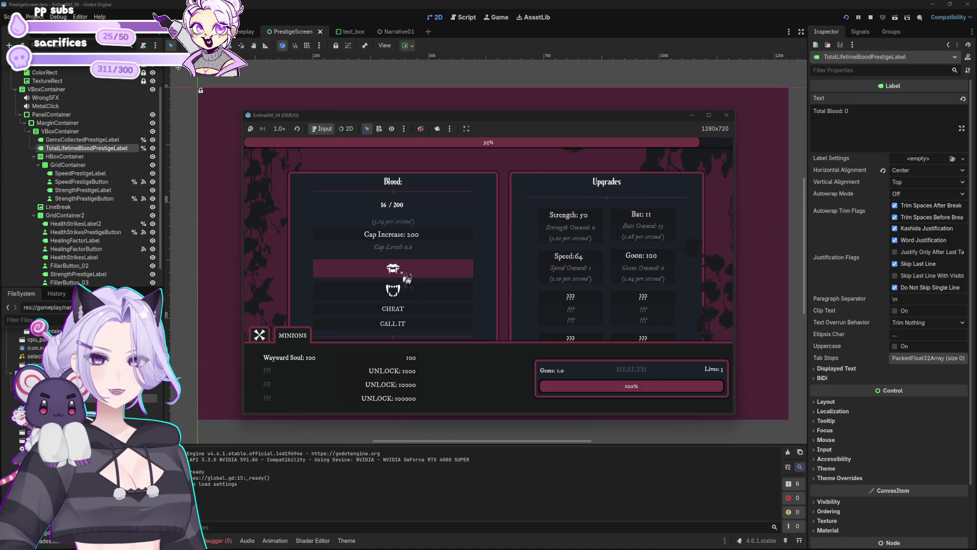
{"action": "left_click", "coordinate": [597, 219]}
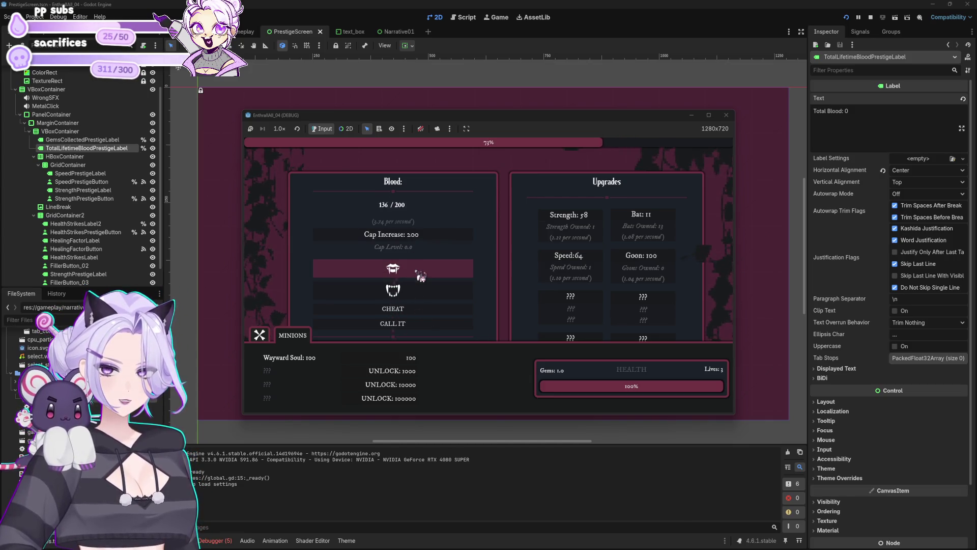
{"action": "left_click", "coordinate": [439, 236]}
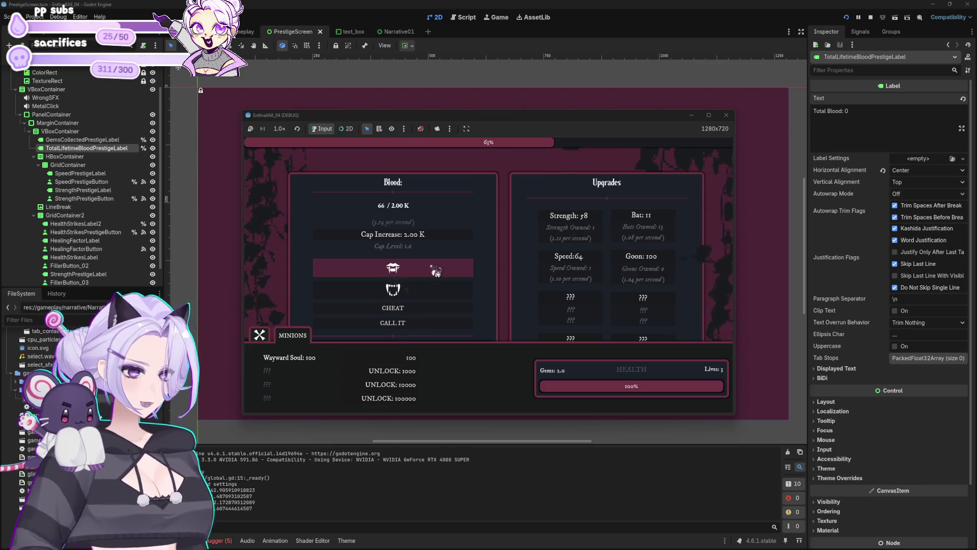
{"action": "left_click", "coordinate": [427, 269]}
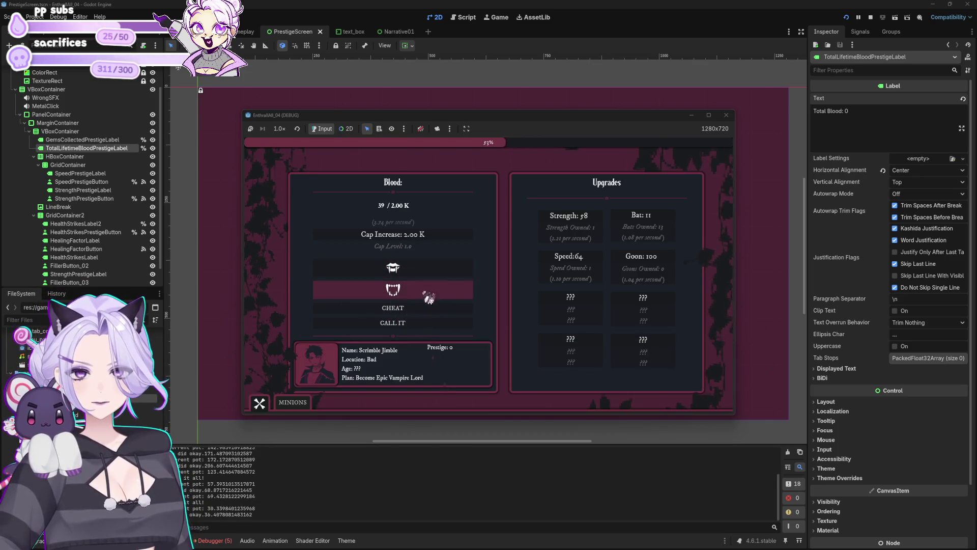
Boost blood, push the blood cap higher, and call it to trigger the prestige
{"action": "left_click", "coordinate": [408, 309]}
{"action": "left_click", "coordinate": [421, 242]}
{"action": "left_click", "coordinate": [407, 307]}
{"action": "left_click", "coordinate": [430, 243]}
{"action": "left_click", "coordinate": [413, 313]}
{"action": "left_click", "coordinate": [419, 236]}
{"action": "left_click", "coordinate": [413, 308]}
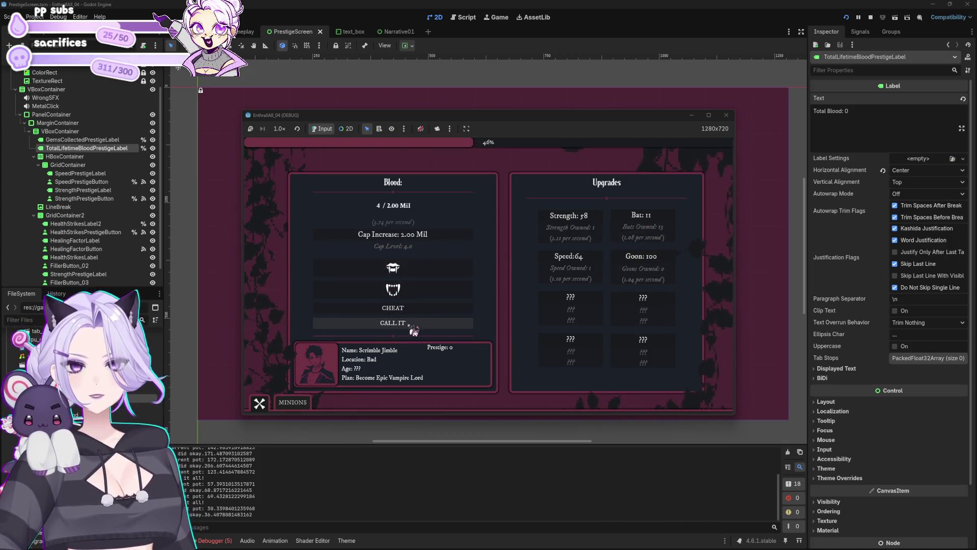
{"action": "left_click", "coordinate": [415, 322]}
Advance through the post-prestige story dialogue to reach the prestige panel
{"action": "left_click", "coordinate": [656, 214]}
{"action": "left_click", "coordinate": [657, 214]}
{"action": "left_click", "coordinate": [656, 213]}
{"action": "left_click", "coordinate": [656, 213]}
{"action": "left_click", "coordinate": [657, 213]}
{"action": "left_click", "coordinate": [657, 214]}
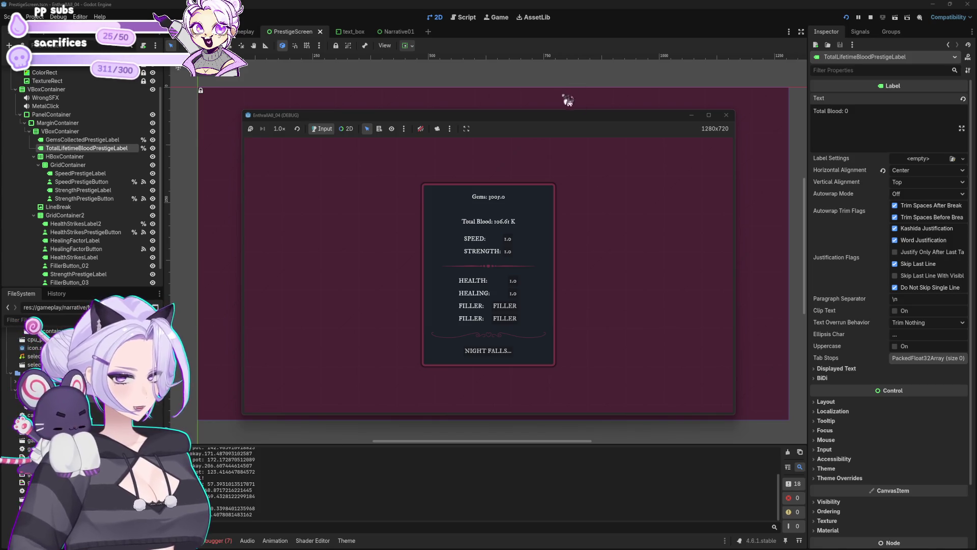
Buy the SPEED, STRENGTH, HEALTH and HEALING prestige upgrades, then close the debug game
{"action": "left_click", "coordinate": [511, 239]}
{"action": "left_click", "coordinate": [516, 257]}
{"action": "left_click", "coordinate": [513, 281]}
{"action": "left_click", "coordinate": [513, 293]}
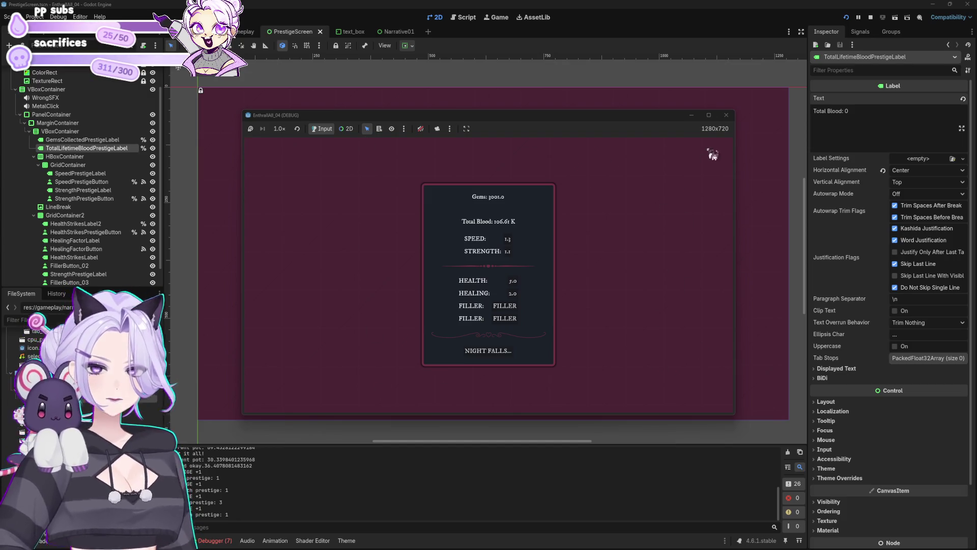
{"action": "left_click", "coordinate": [726, 114]}
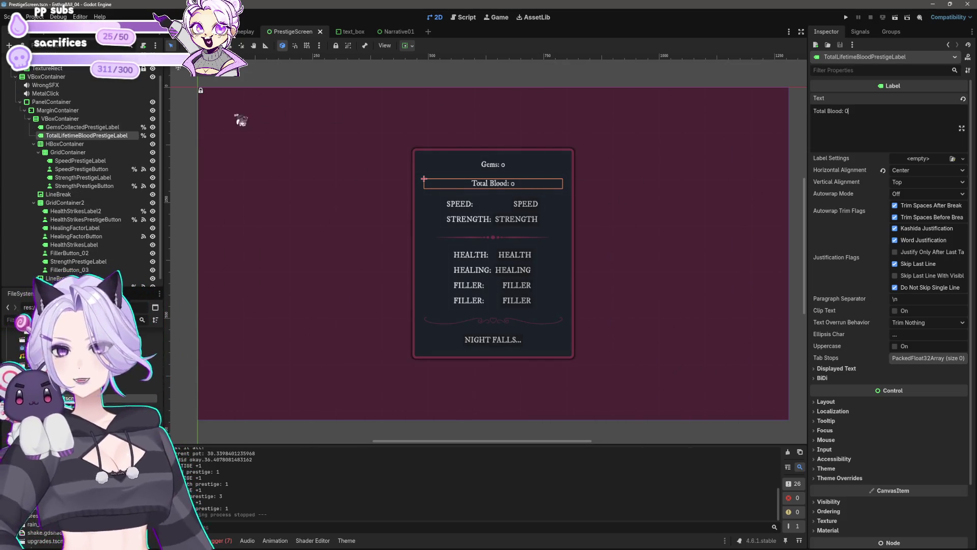
Duplicate the VBoxContainer by mistake, then undo it
{"action": "left_click", "coordinate": [84, 120]}
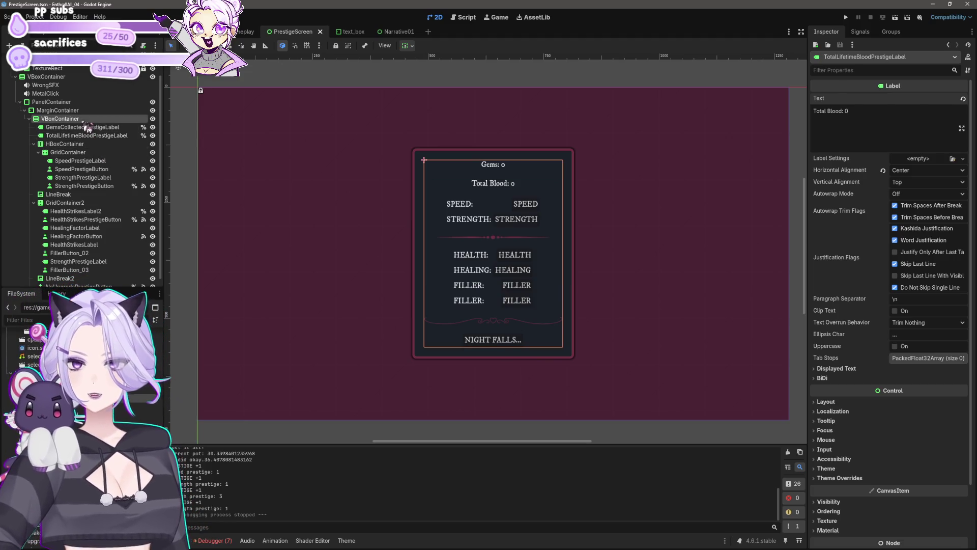
{"action": "key", "text": "ctrl+d"}
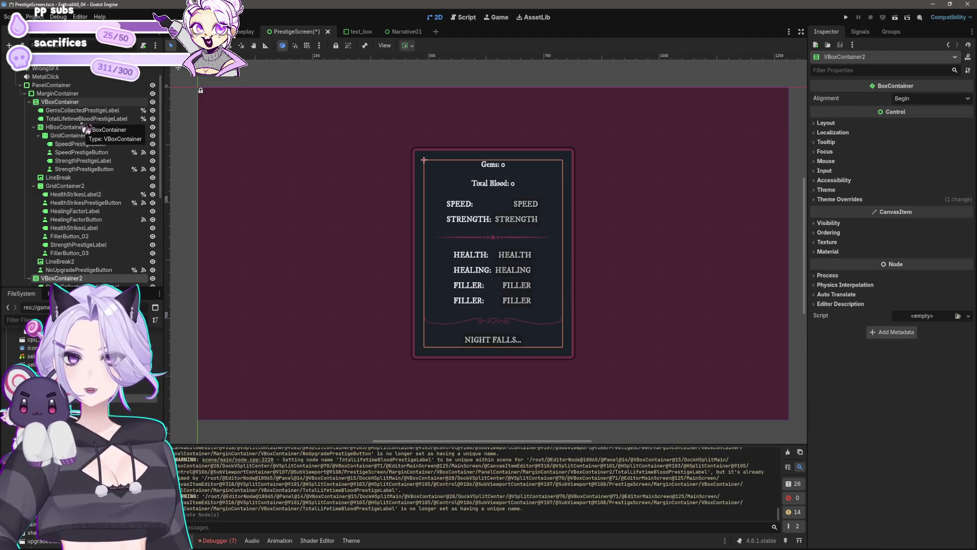
{"action": "scroll", "coordinate": [102, 179], "scroll_direction": "down", "scroll_amount": 5}
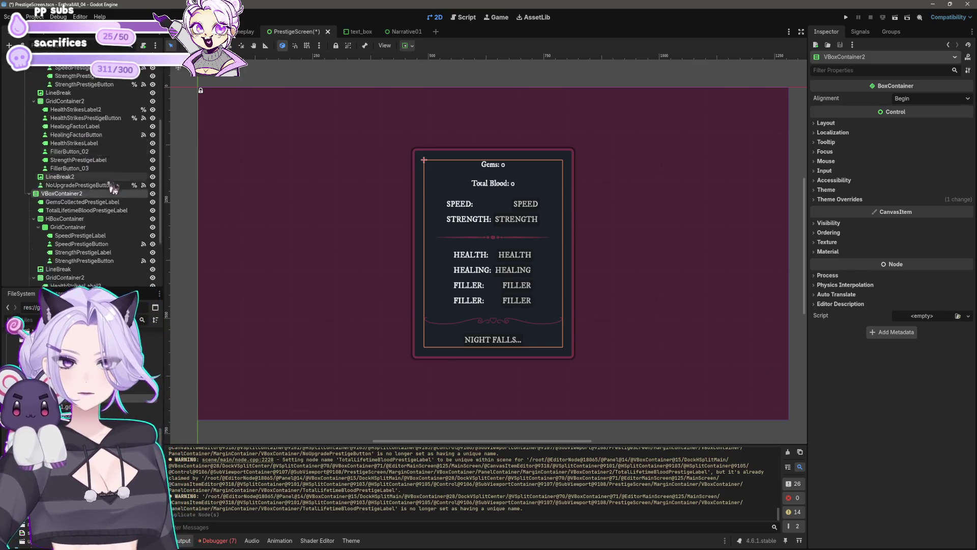
{"action": "key", "text": "ctrl+z"}
{"action": "scroll", "coordinate": [102, 168], "scroll_direction": "up", "scroll_amount": 2}
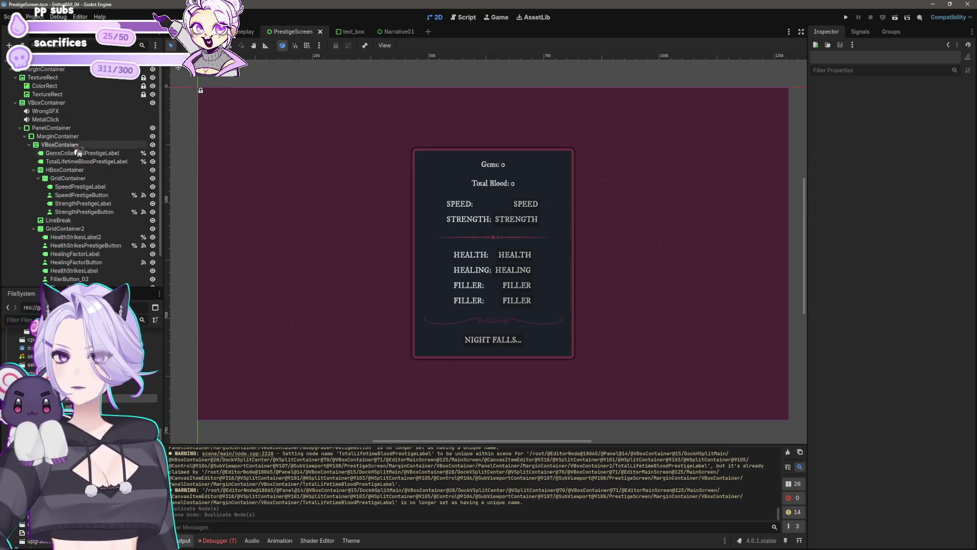
Duplicate the collapsed PanelContainer as PanelContainer2 and select the copy's speed and strength block
{"action": "left_click", "coordinate": [69, 138]}
{"action": "left_click", "coordinate": [68, 144]}
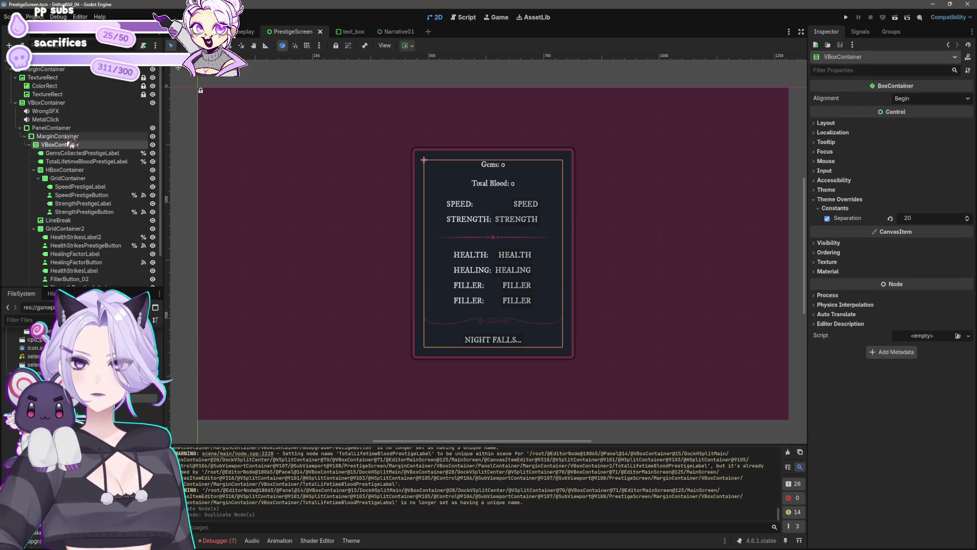
{"action": "left_click", "coordinate": [70, 136]}
{"action": "left_click", "coordinate": [56, 128]}
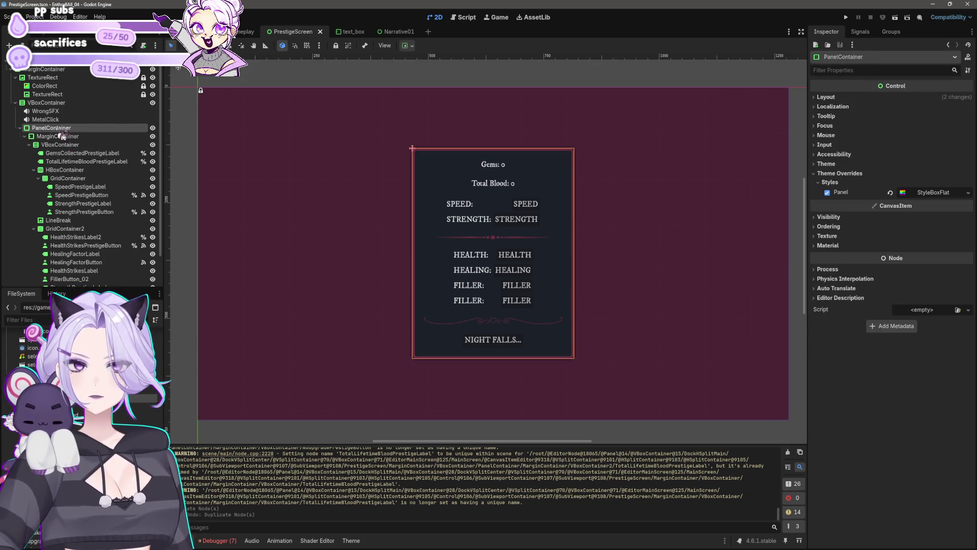
{"action": "left_click", "coordinate": [20, 128]}
{"action": "key", "text": "ctrl+d"}
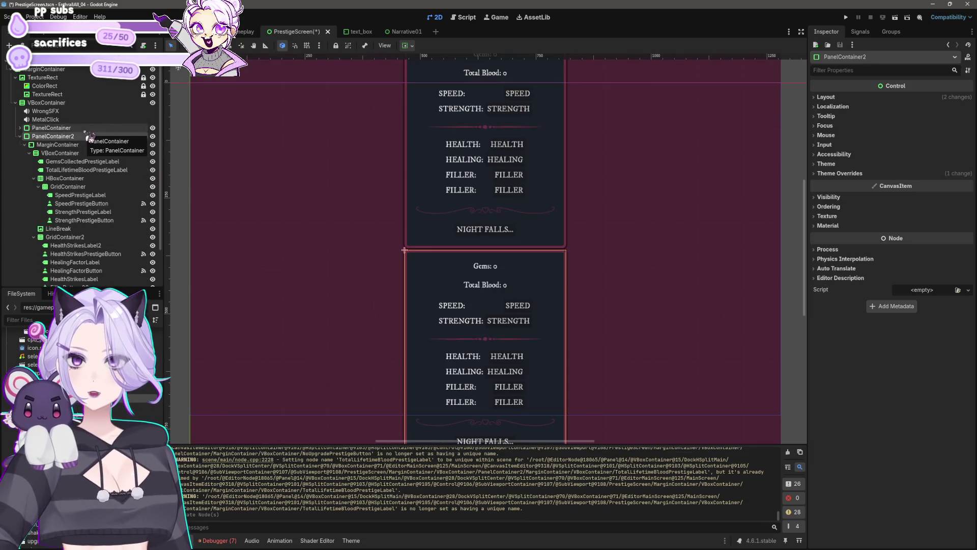
{"action": "left_click", "coordinate": [84, 145]}
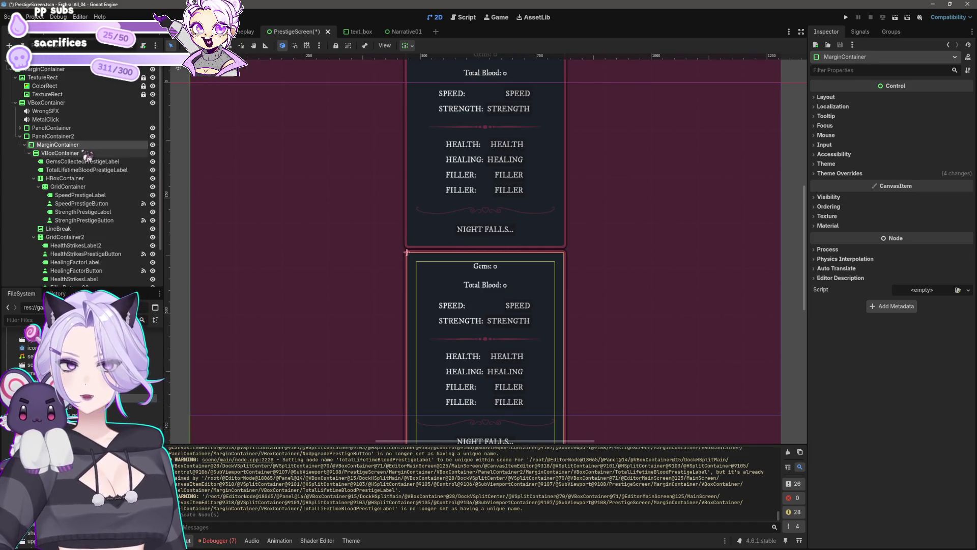
{"action": "left_click", "coordinate": [90, 178]}
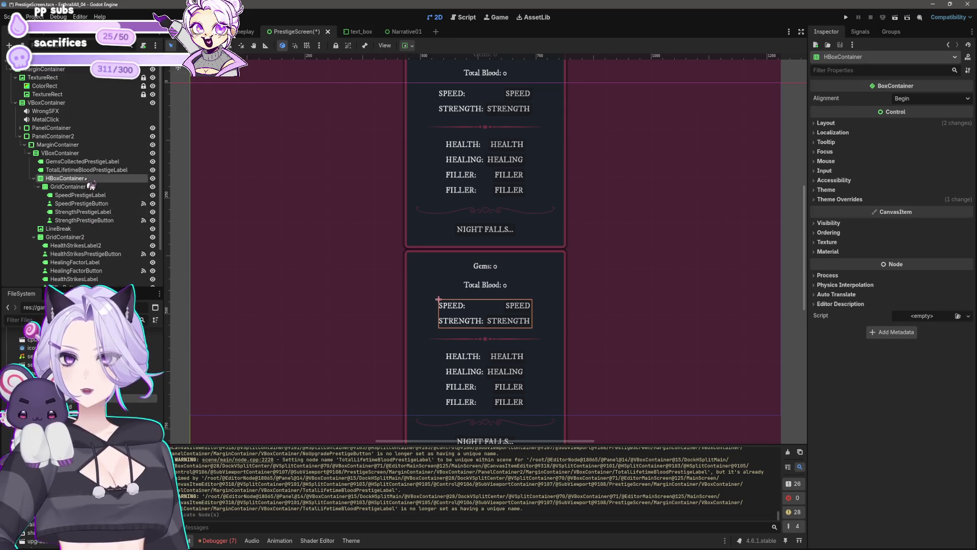
{"action": "left_click", "coordinate": [94, 221], "text": "shift"}
Delete the speed/strength HBoxContainer and the health GridContainer2 from the copied panel
{"action": "key", "text": "Delete"}
{"action": "key", "text": "Return"}
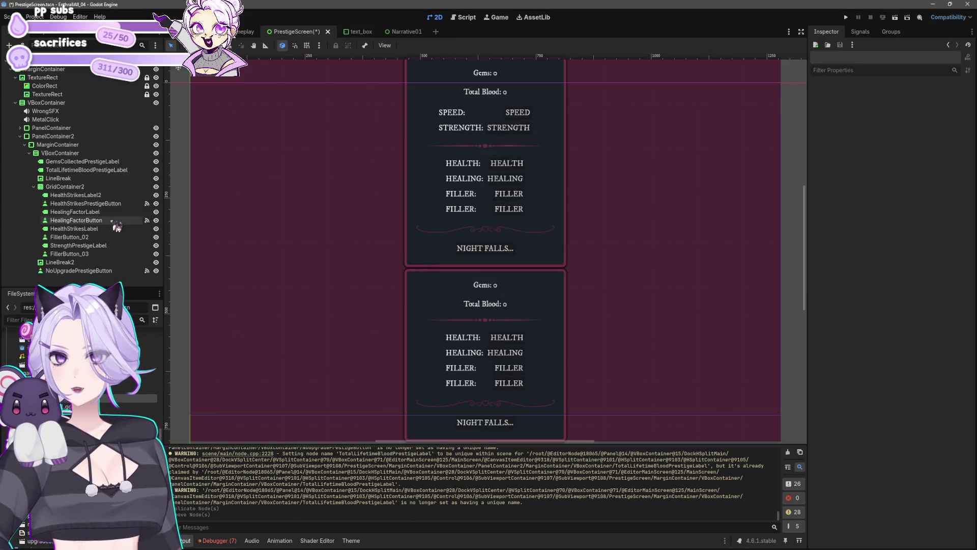
{"action": "left_click", "coordinate": [76, 187]}
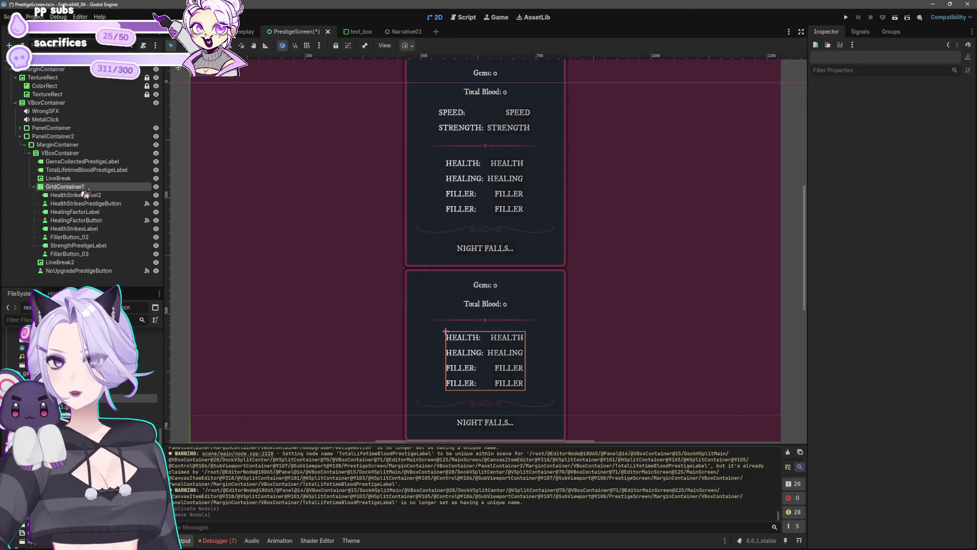
{"action": "left_click", "coordinate": [92, 256], "text": "shift"}
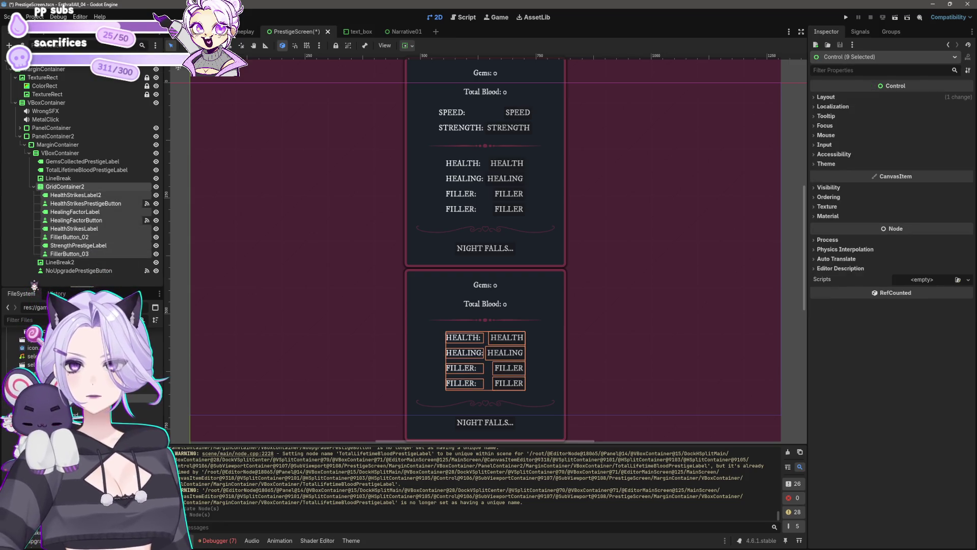
{"action": "key", "text": "Delete"}
{"action": "key", "text": "Return"}
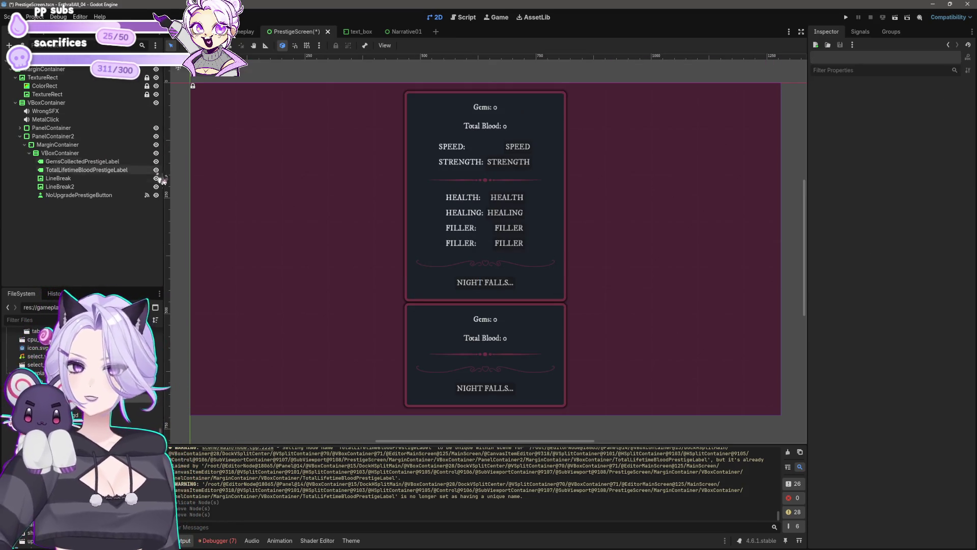
Remove the copy's first divider and its own NIGHT FALLS button
{"action": "left_click", "coordinate": [115, 171]}
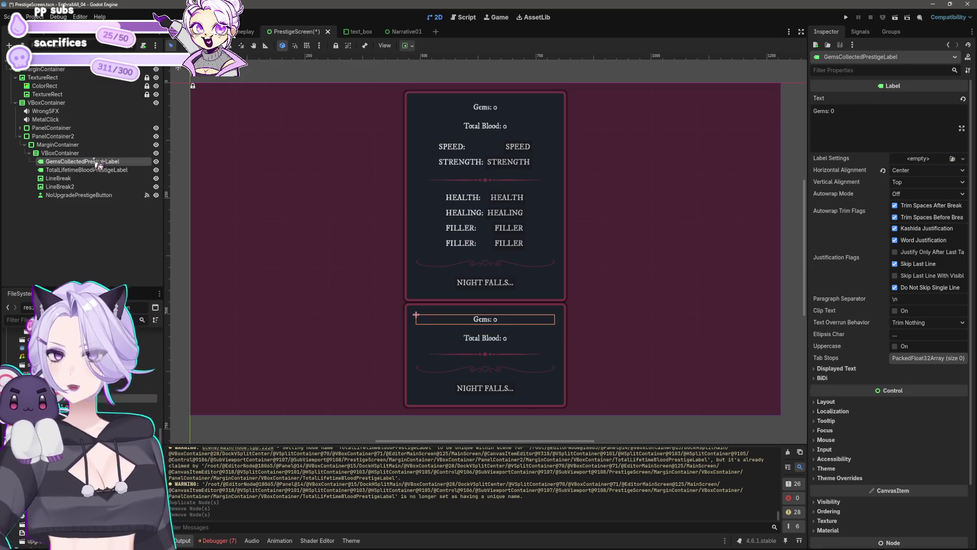
{"action": "key", "text": "Down"}
{"action": "key", "text": "Delete"}
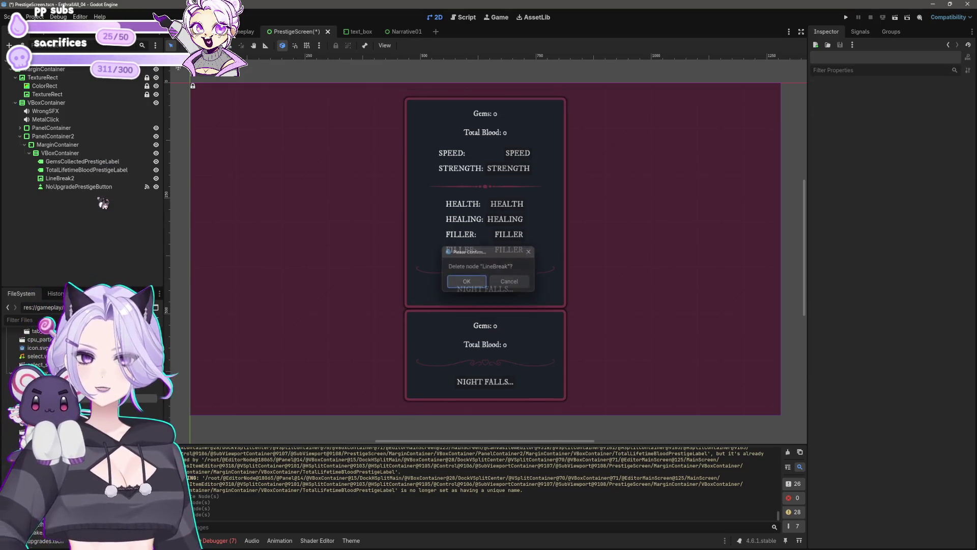
{"action": "key", "text": "Return"}
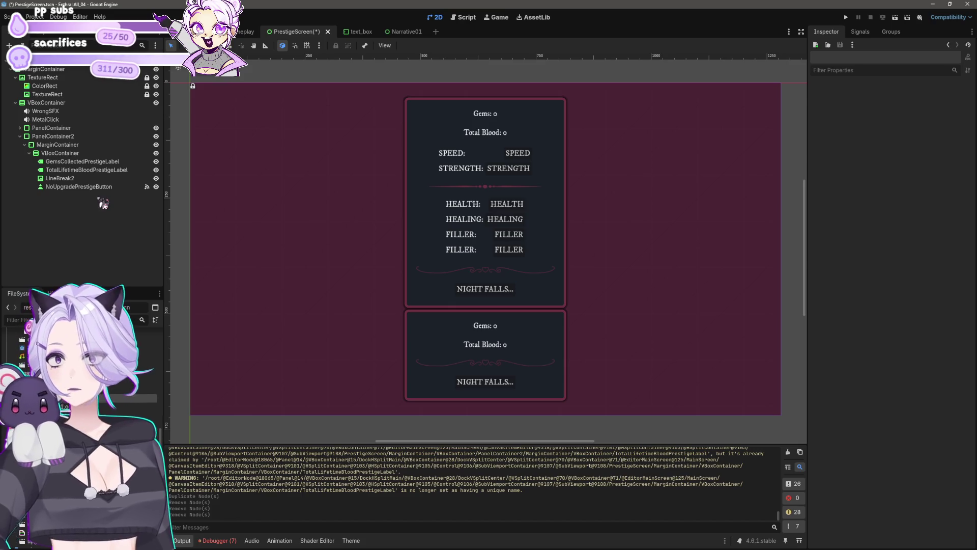
{"action": "key", "text": "Up"}
{"action": "key", "text": "Up"}
{"action": "key", "text": "Up"}
{"action": "key", "text": "Down"}
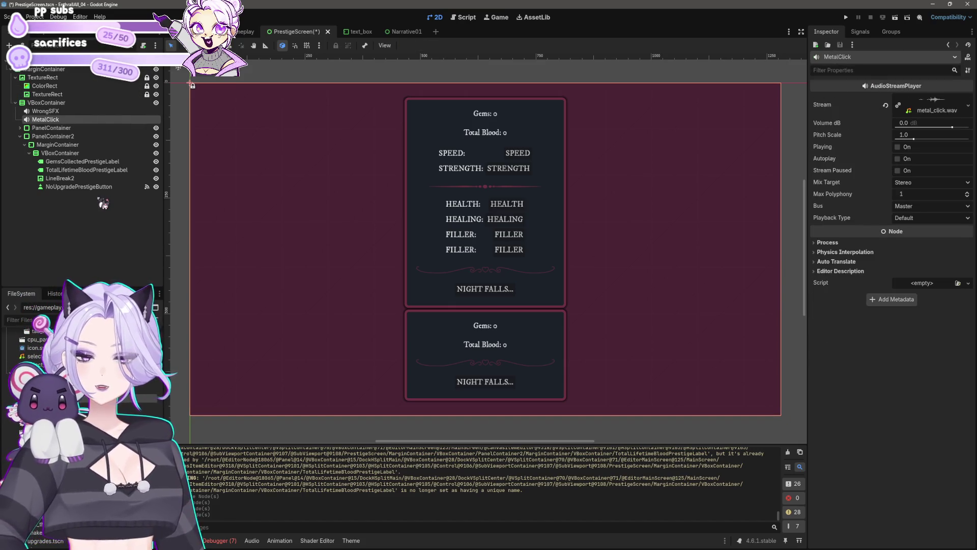
{"action": "key", "text": "Down"}
{"action": "key", "text": "Down"}
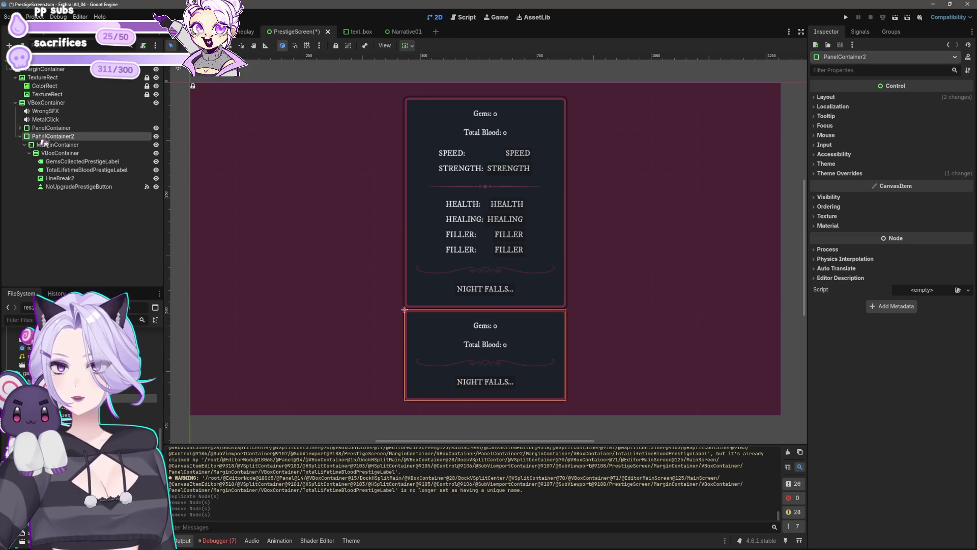
{"action": "key", "text": "Up"}
{"action": "left_click", "coordinate": [76, 186]}
{"action": "key", "text": "Delete"}
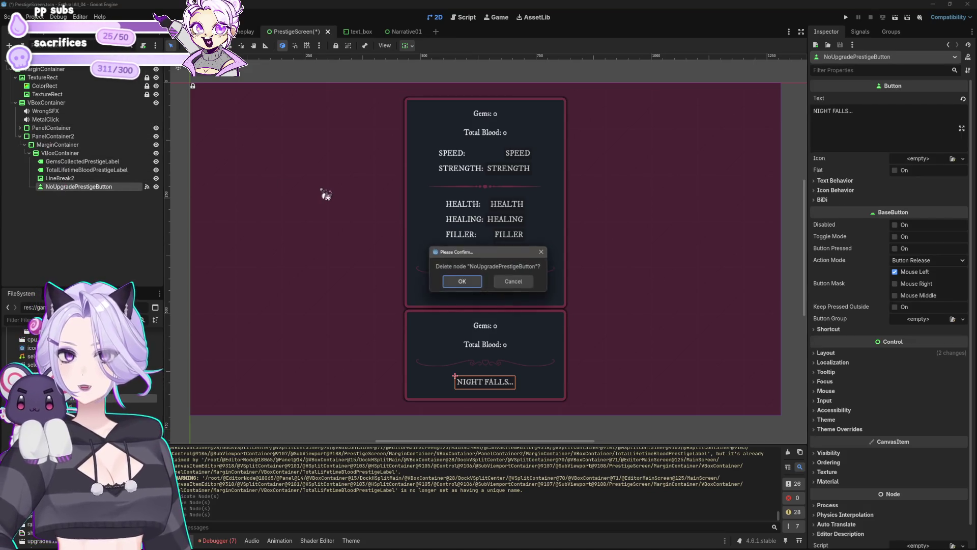
{"action": "key", "text": "Return"}
Move the upper panel's NIGHT FALLS button into the lower panel
{"action": "left_click", "coordinate": [20, 128]}
{"action": "scroll", "coordinate": [68, 139], "scroll_direction": "down", "scroll_amount": 4}
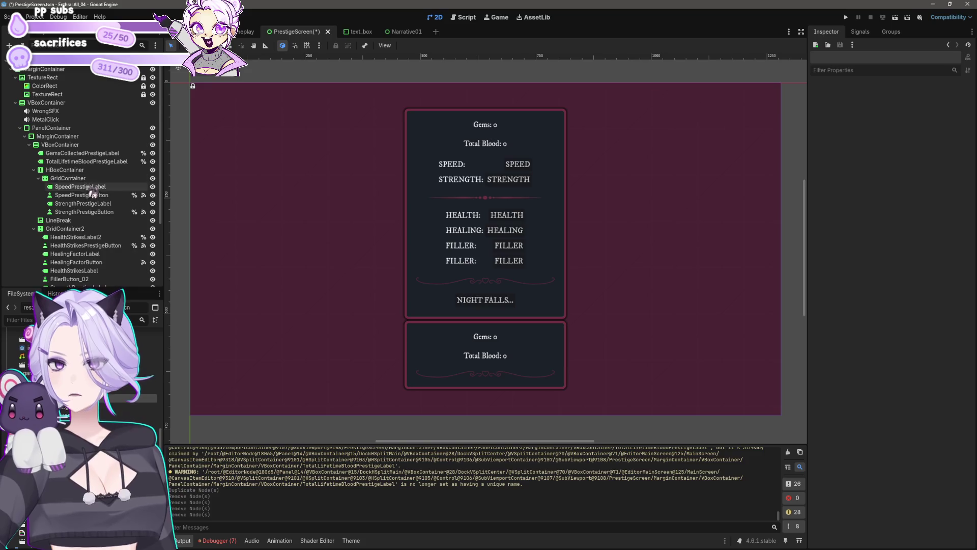
{"action": "left_click", "coordinate": [82, 227]}
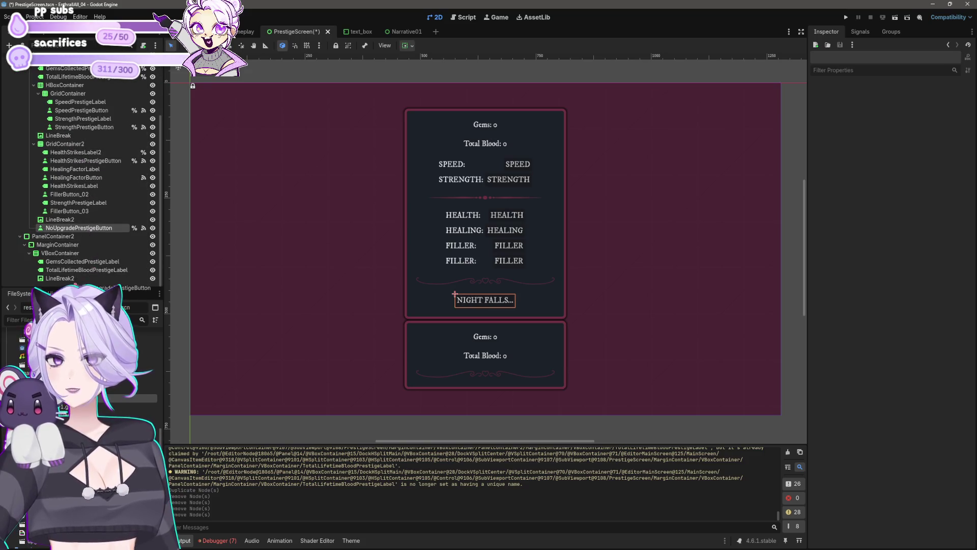
{"action": "left_click_drag", "start_coordinate": [71, 281], "coordinate": [68, 286]}
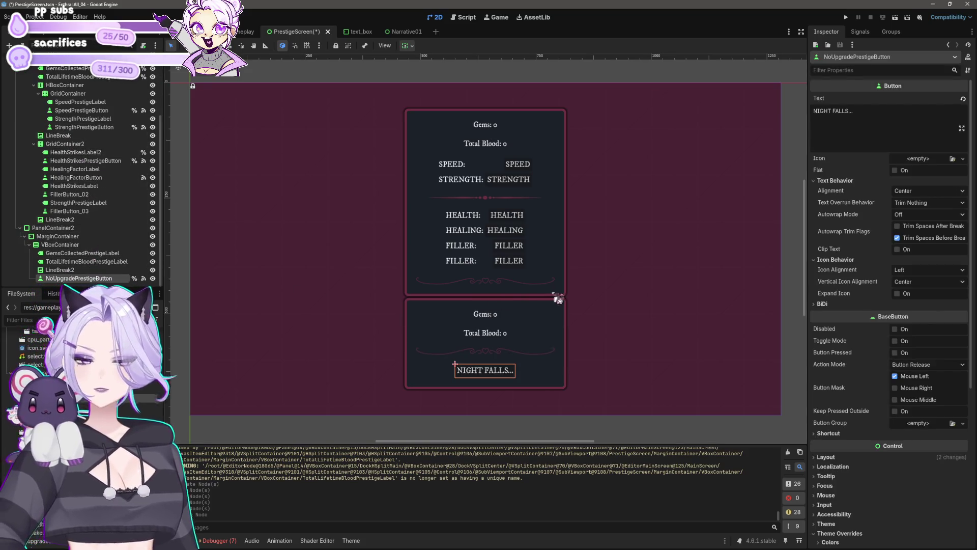
Delete the Gems label from the lower panel
{"action": "left_click", "coordinate": [527, 297]}
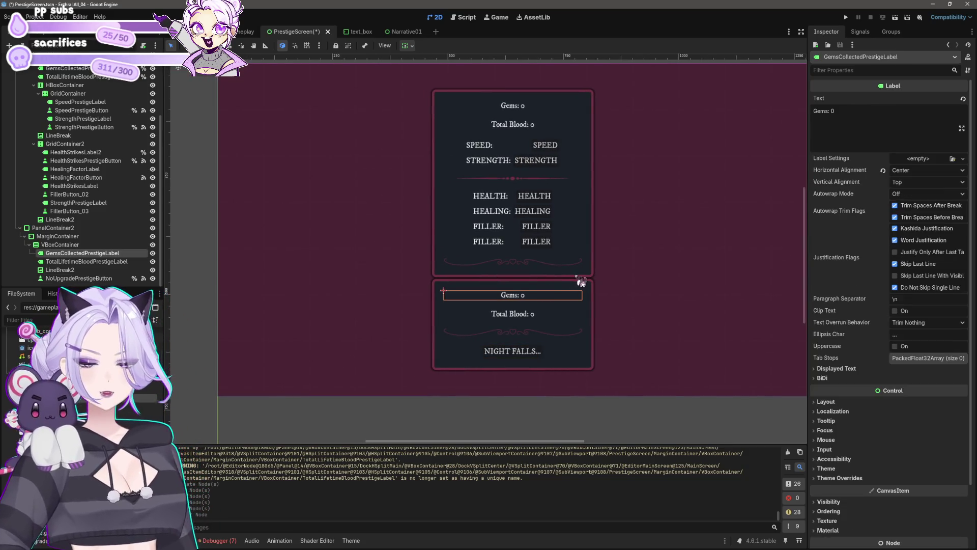
{"action": "key", "text": "Delete"}
{"action": "key", "text": "Return"}
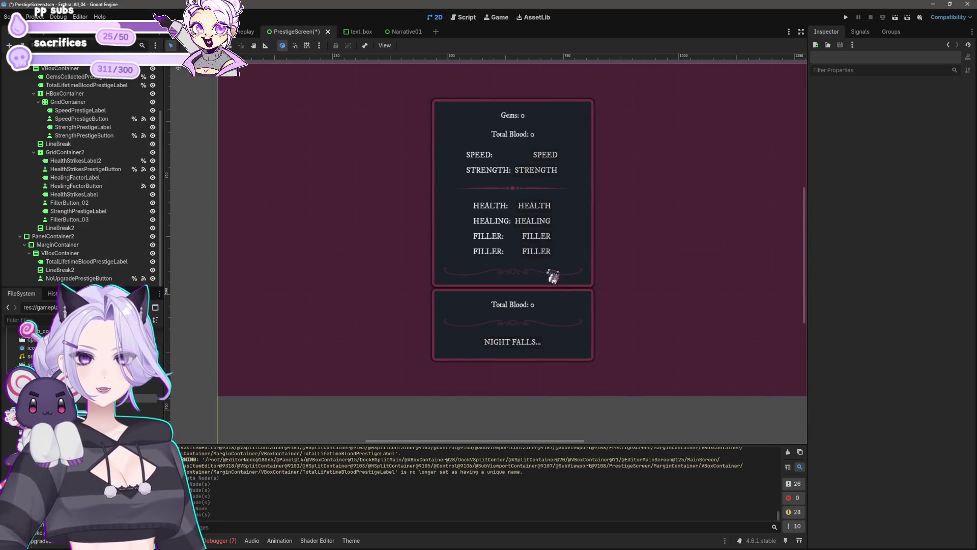
{"action": "left_click", "coordinate": [532, 305]}
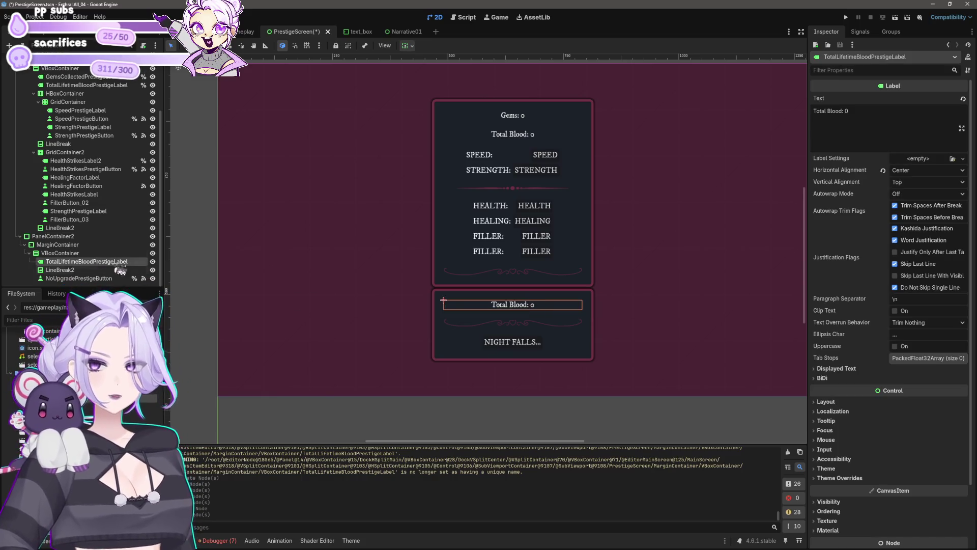
{"action": "left_click", "coordinate": [555, 296]}
{"action": "left_click", "coordinate": [840, 173]}
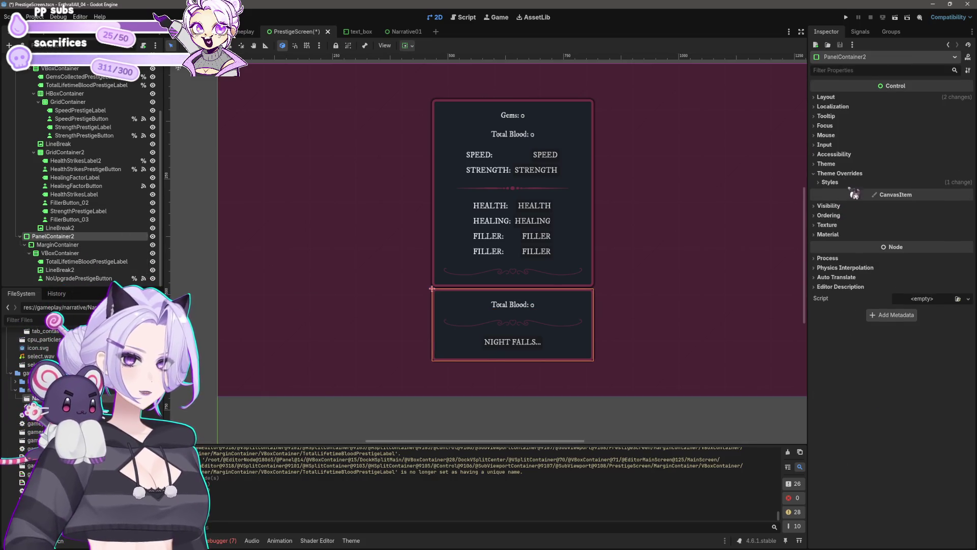
Try a top margin of 40 on the lower panel's MarginContainer, then undo it
{"action": "left_click", "coordinate": [830, 182]}
{"action": "left_click", "coordinate": [57, 245]}
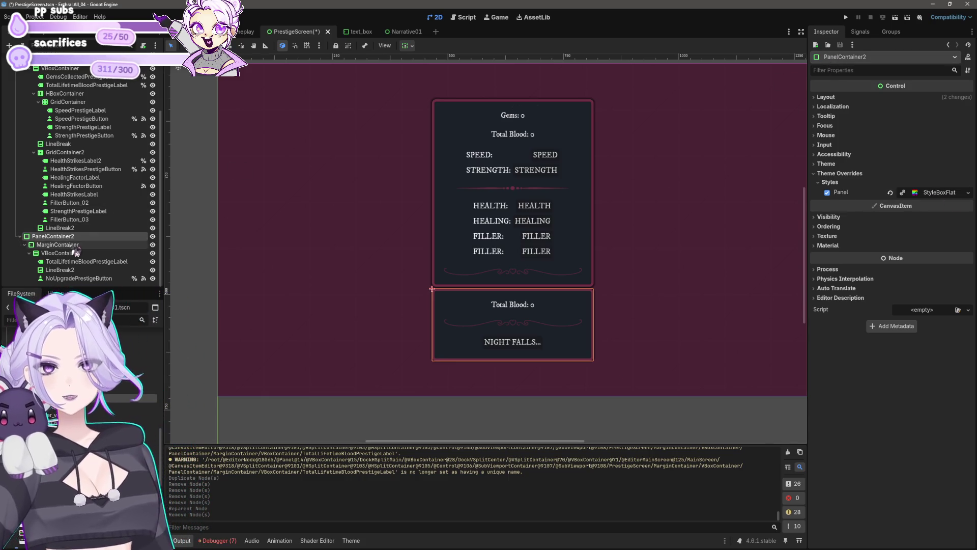
{"action": "left_click", "coordinate": [836, 183]}
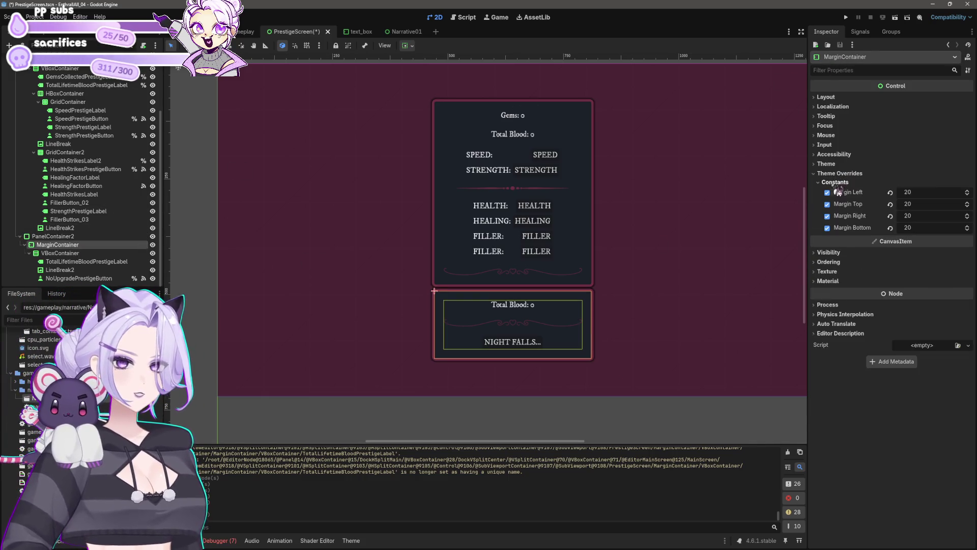
{"action": "left_click", "coordinate": [922, 203]}
{"action": "key", "text": "Return"}
{"action": "key", "text": "ctrl+z"}
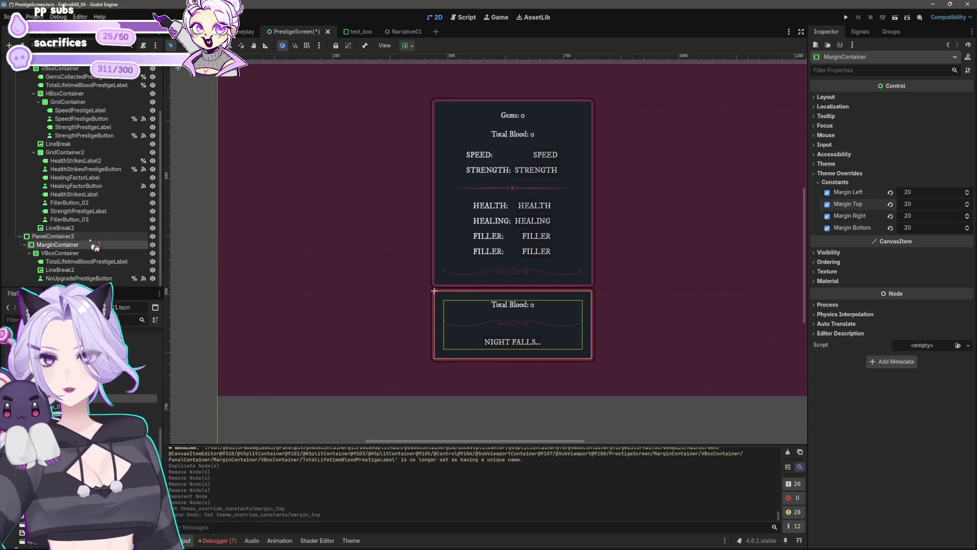
Set the outer VBoxContainer's Separation theme override to 15
{"action": "left_click", "coordinate": [92, 237]}
{"action": "scroll", "coordinate": [92, 236], "scroll_direction": "up", "scroll_amount": 3}
{"action": "left_click", "coordinate": [48, 104]}
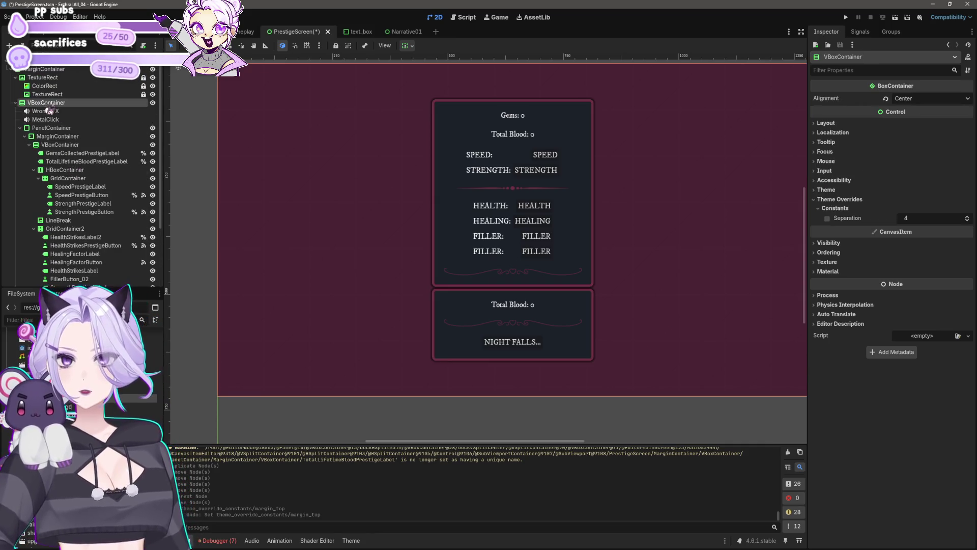
{"action": "left_click", "coordinate": [46, 111]}
{"action": "left_click", "coordinate": [46, 102]}
{"action": "left_click_drag", "start_coordinate": [905, 217], "coordinate": [956, 233]}
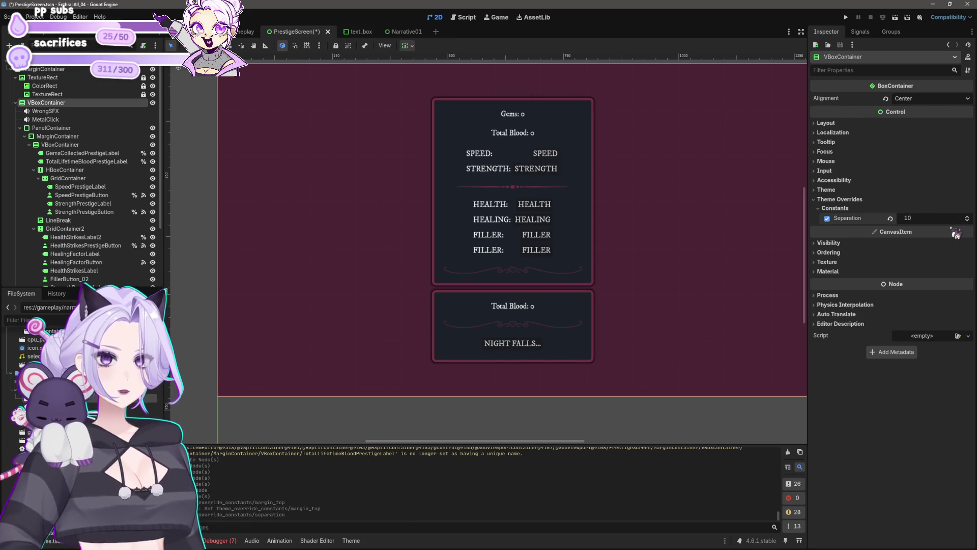
{"action": "left_click", "coordinate": [929, 219]}
{"action": "type", "text": "15"}
{"action": "key", "text": "Return"}
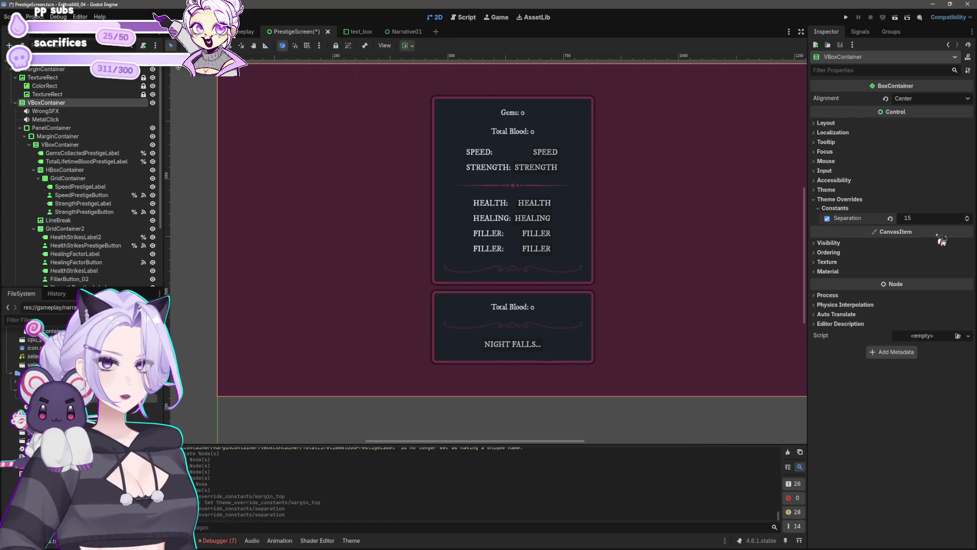
{"action": "scroll", "coordinate": [694, 251], "scroll_direction": "down", "scroll_amount": 1}
{"action": "left_click", "coordinate": [509, 351]}
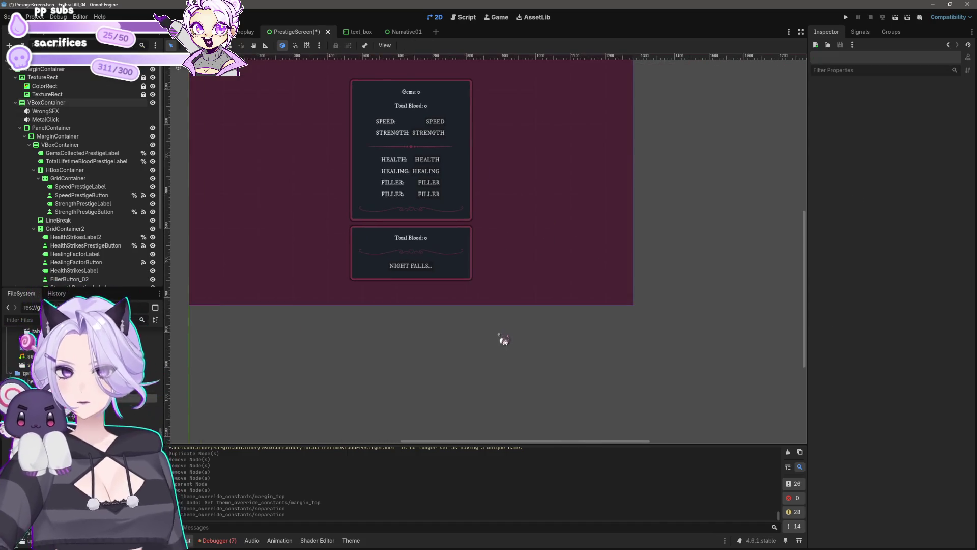
Inspect the upper panel's dividers and select its Total Blood label
{"action": "scroll", "coordinate": [519, 290], "scroll_direction": "up", "scroll_amount": 1}
{"action": "scroll", "coordinate": [520, 291], "scroll_direction": "up", "scroll_amount": 1}
{"action": "left_click", "coordinate": [444, 117]}
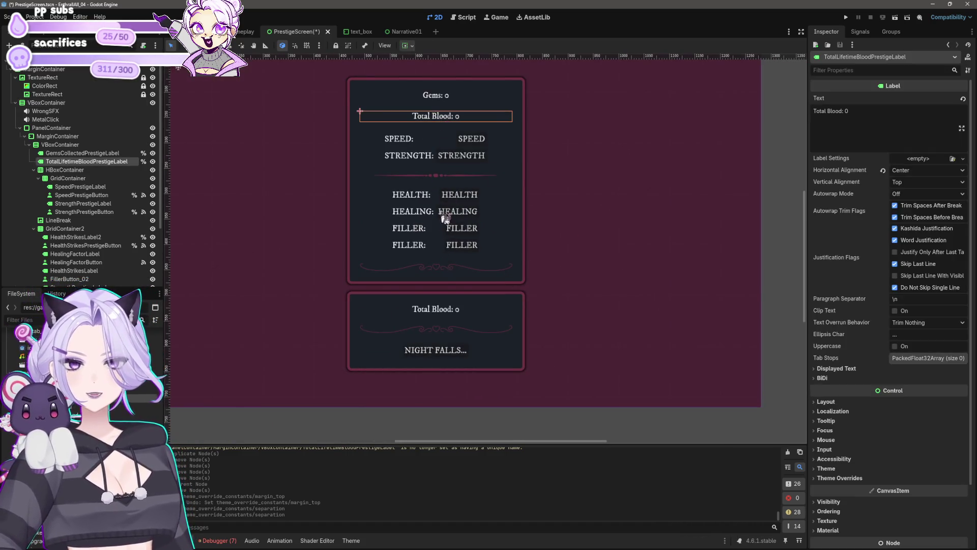
{"action": "left_click", "coordinate": [445, 273]}
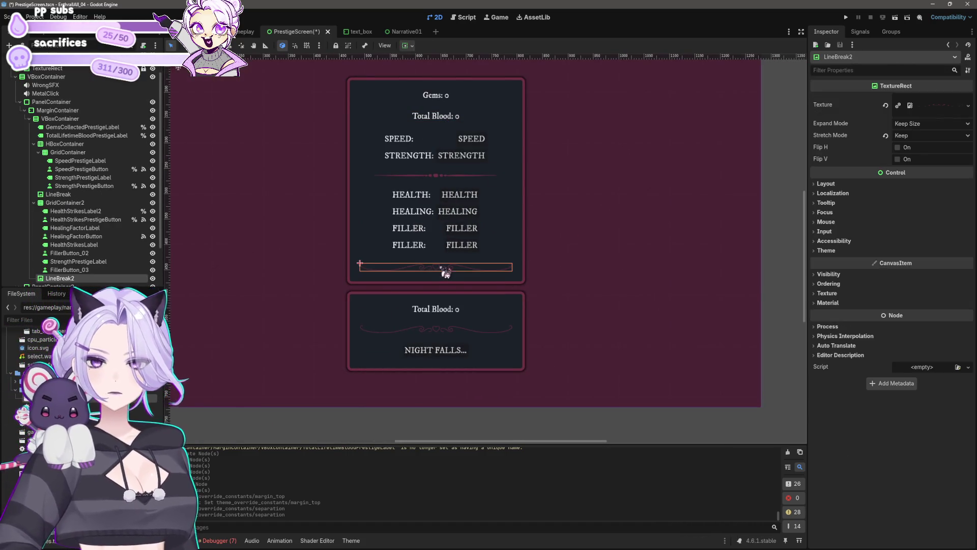
{"action": "left_click", "coordinate": [422, 187]}
{"action": "left_click", "coordinate": [432, 176]}
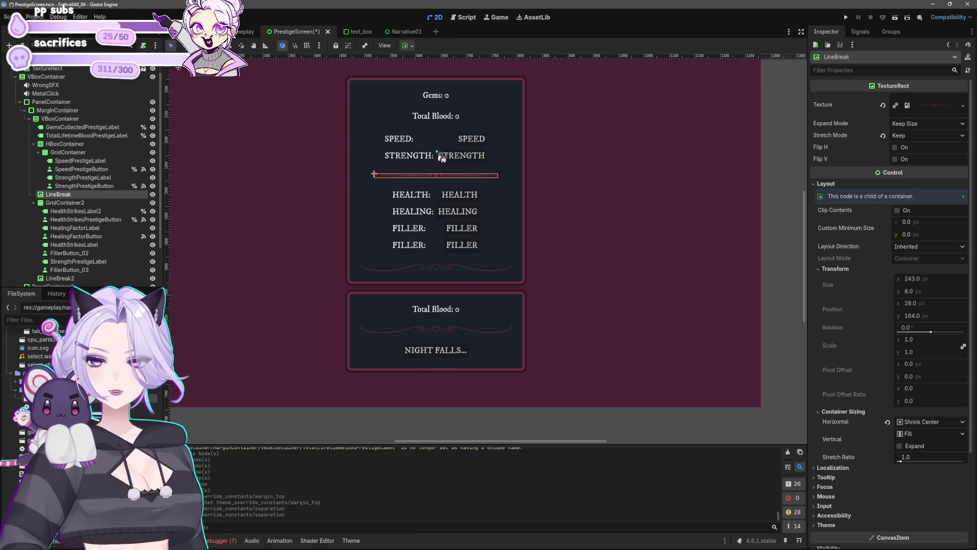
{"action": "left_click", "coordinate": [440, 117]}
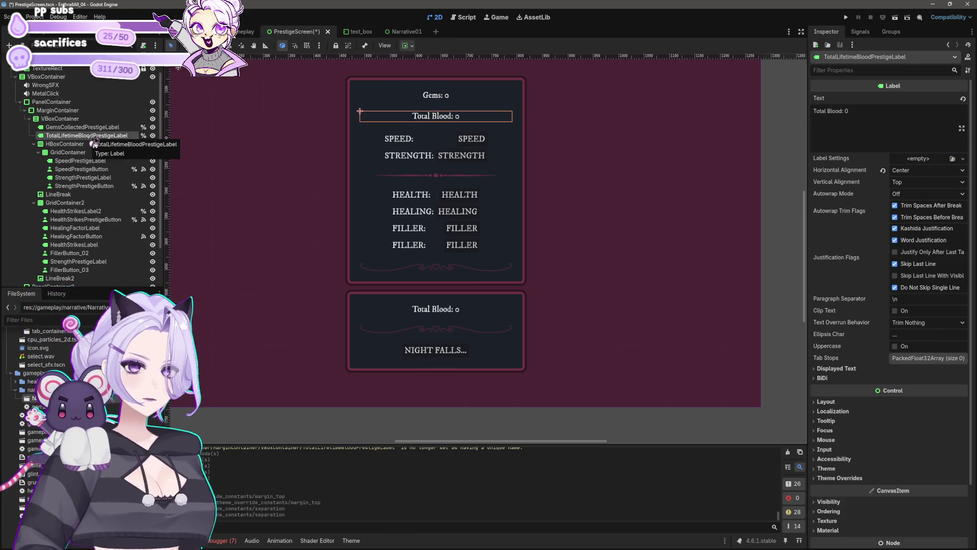
Drag Total Blood into the lower VBoxContainer, delete TotalLifetimeBloodPrestigeLabel2, then save and run
{"action": "mouse_move", "coordinate": [95, 144]}
{"action": "left_mouse_down"}
{"action": "mouse_move", "coordinate": [97, 214]}
{"action": "mouse_move", "coordinate": [82, 280]}
{"action": "left_mouse_up"}
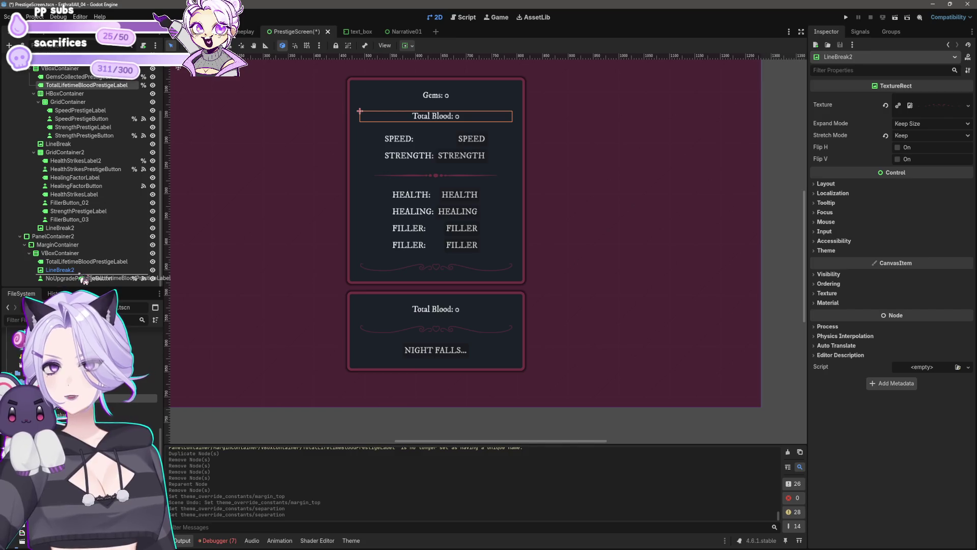
{"action": "left_click", "coordinate": [81, 262]}
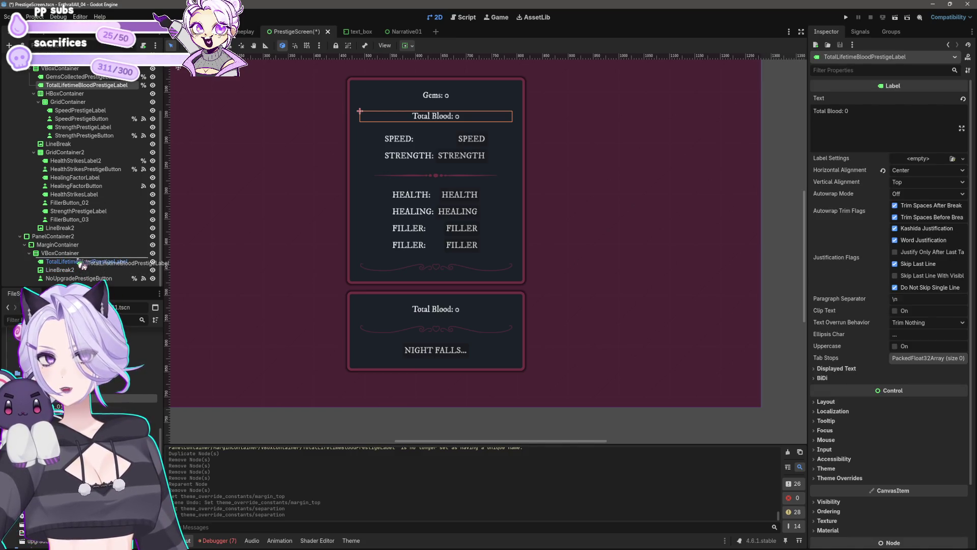
{"action": "left_click", "coordinate": [94, 261]}
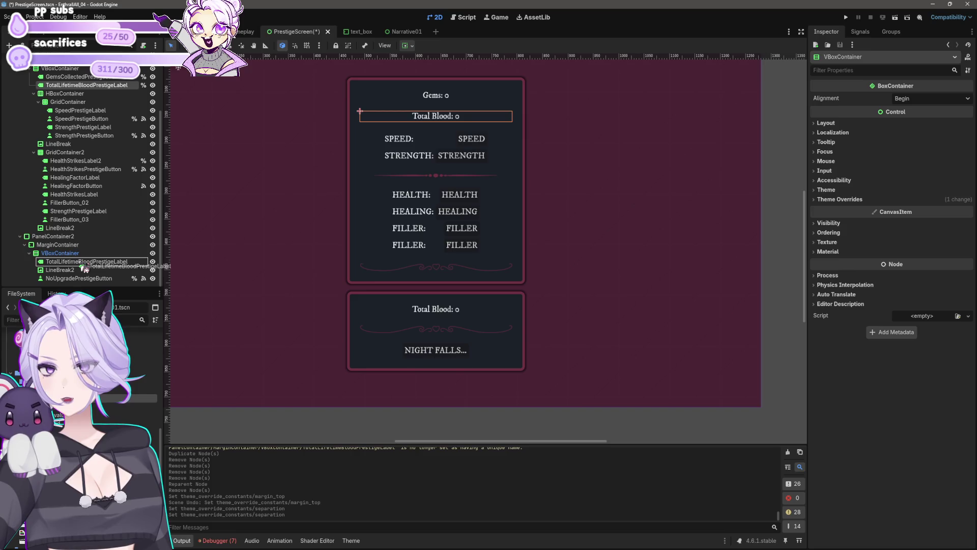
{"action": "left_click_drag", "start_coordinate": [82, 264], "coordinate": [81, 264]}
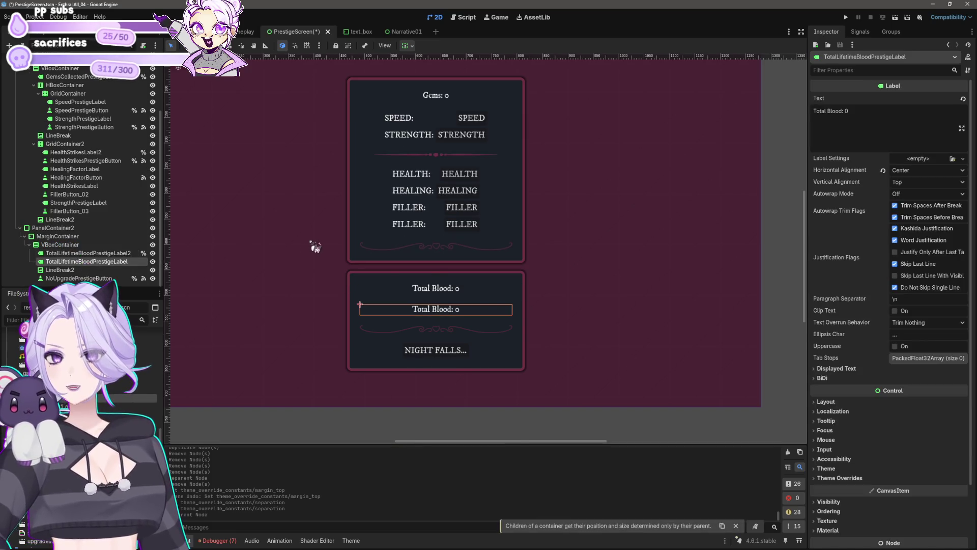
{"action": "left_click", "coordinate": [128, 253]}
{"action": "key", "text": "Delete"}
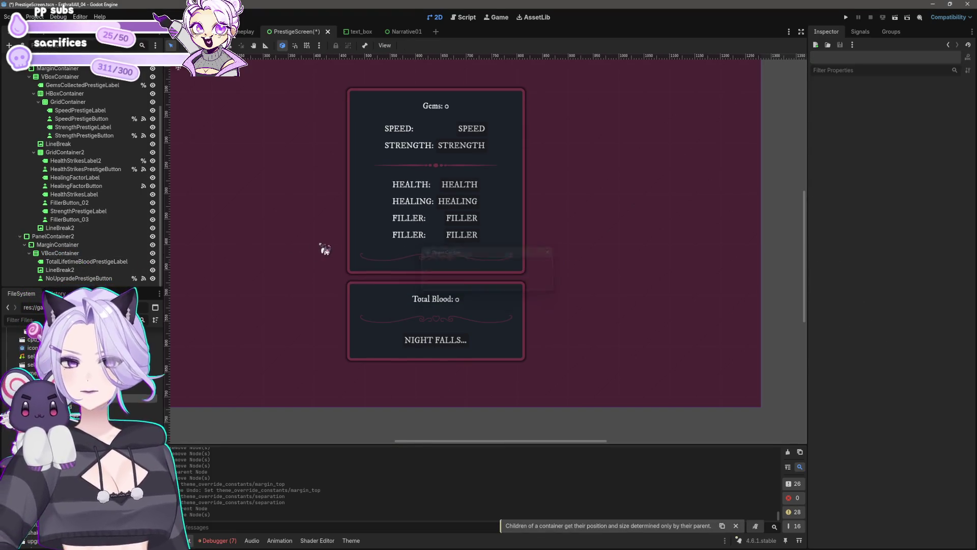
{"action": "key", "text": "F5"}
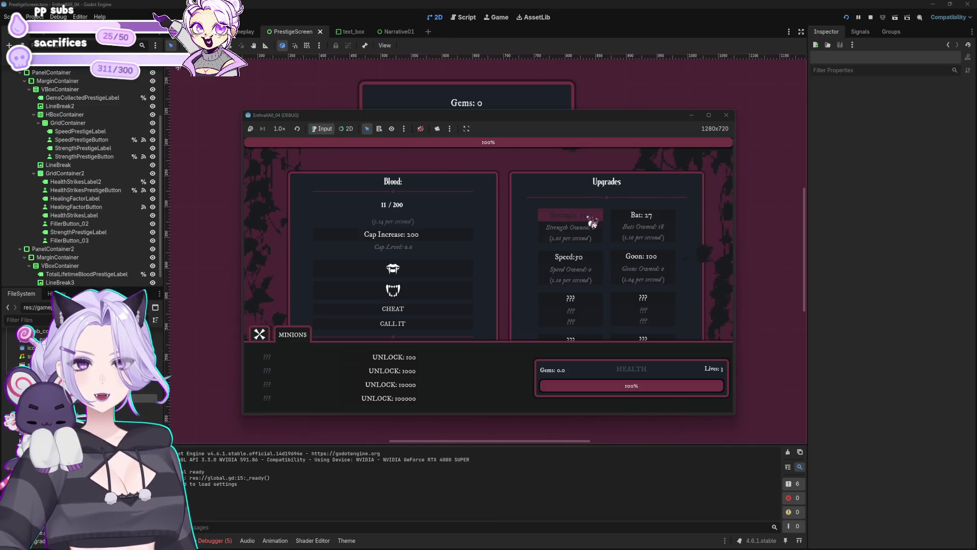
Gather blood manually with the bite button while collapsing the minions panel
{"action": "left_click", "coordinate": [393, 275]}
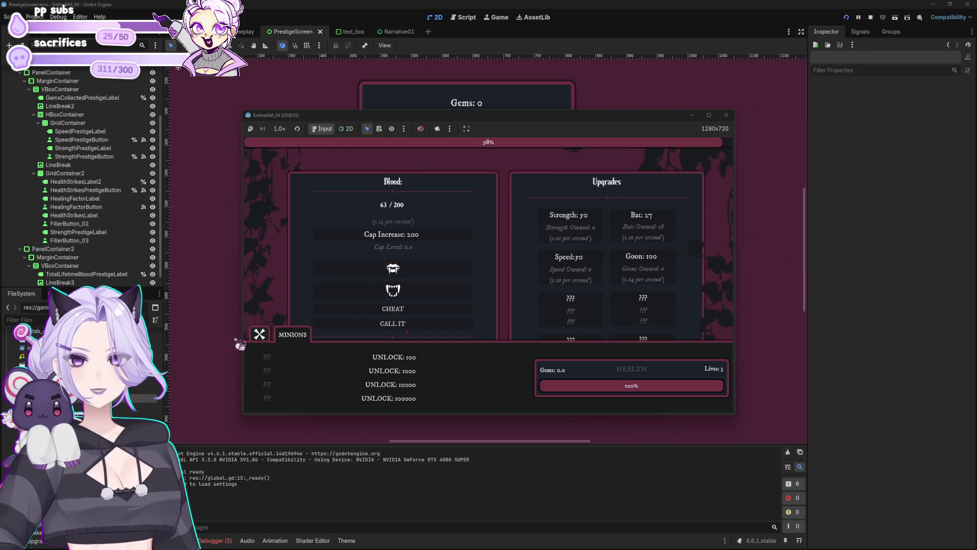
{"action": "left_click", "coordinate": [260, 334]}
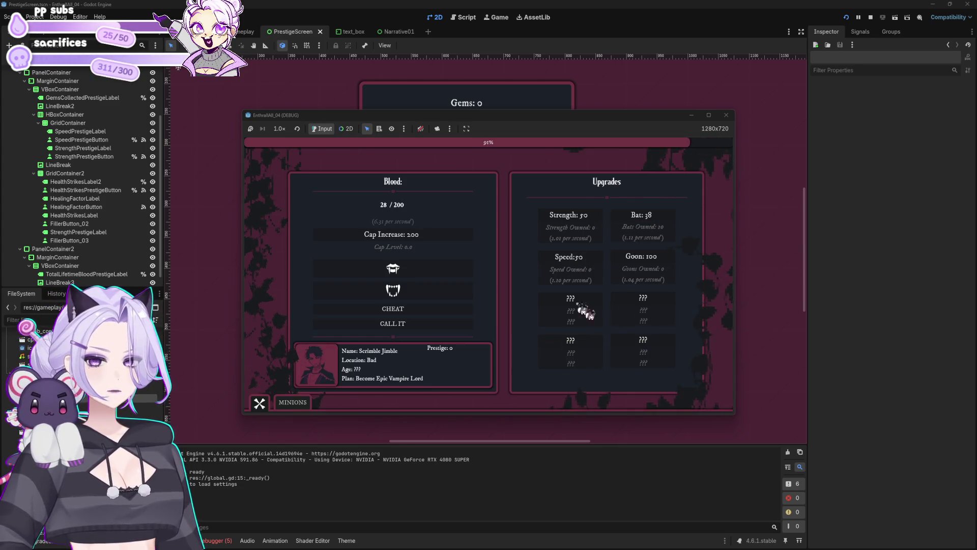
{"action": "left_click", "coordinate": [417, 272]}
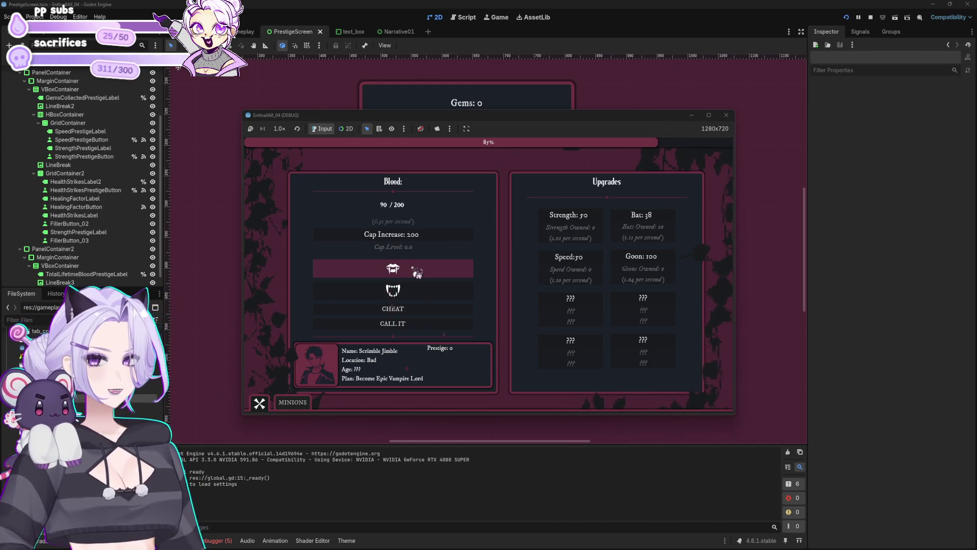
{"action": "left_click", "coordinate": [290, 403]}
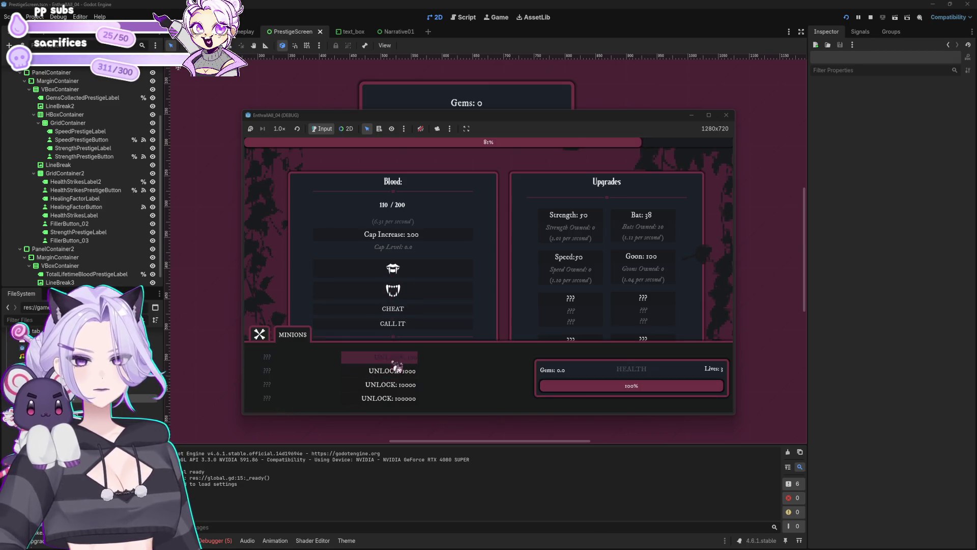
{"action": "left_click", "coordinate": [296, 339]}
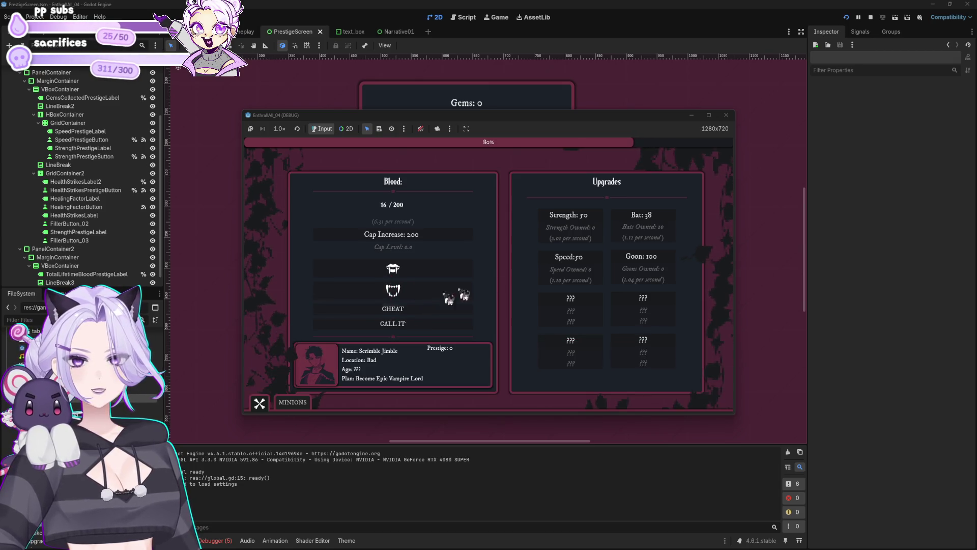
{"action": "left_click", "coordinate": [454, 267]}
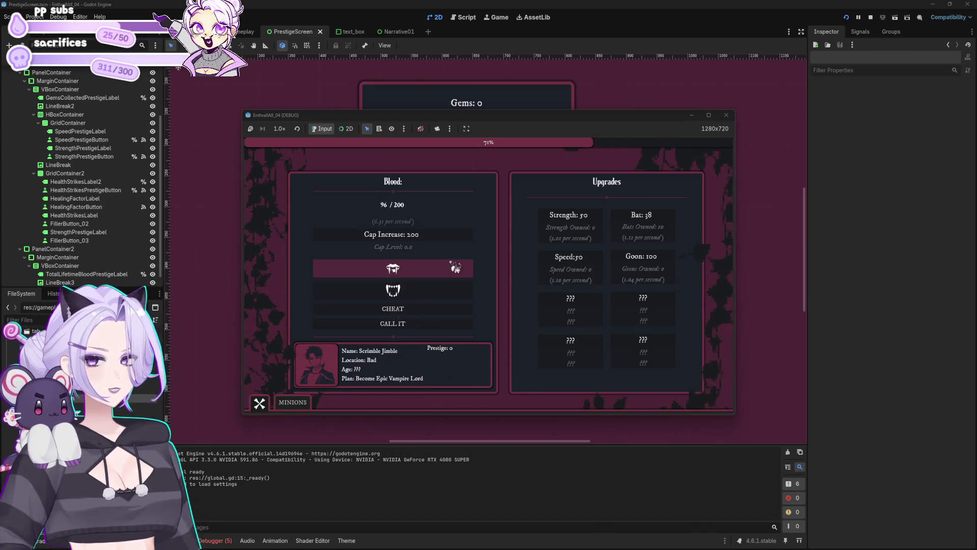
Buy the Goon, Bat and Speed upgrades, gathering more blood in between
{"action": "left_click", "coordinate": [644, 257]}
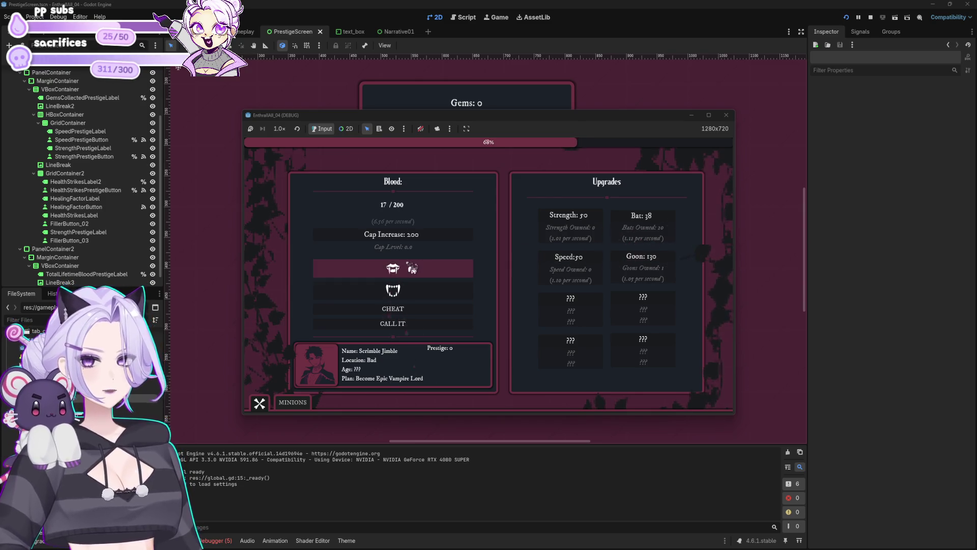
{"action": "left_click", "coordinate": [436, 265]}
{"action": "left_click", "coordinate": [637, 224]}
{"action": "left_click", "coordinate": [468, 270]}
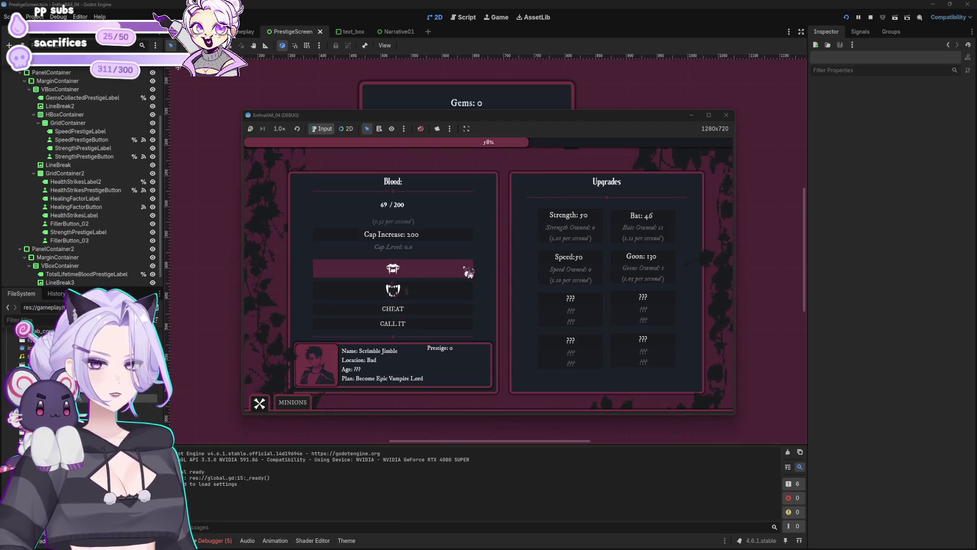
{"action": "left_click", "coordinate": [585, 262]}
{"action": "left_click", "coordinate": [421, 272]}
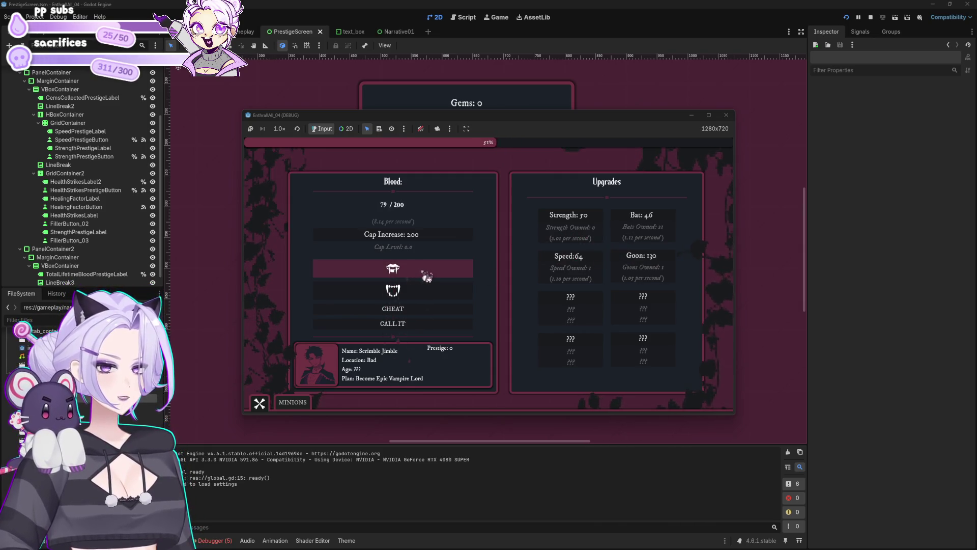
Alternate CHEAT and Cap Increase to raise the blood cap to 200.00 Mil, then end the night
{"action": "left_click", "coordinate": [401, 307]}
{"action": "left_click", "coordinate": [407, 235]}
{"action": "left_click", "coordinate": [402, 309]}
{"action": "left_click", "coordinate": [425, 238]}
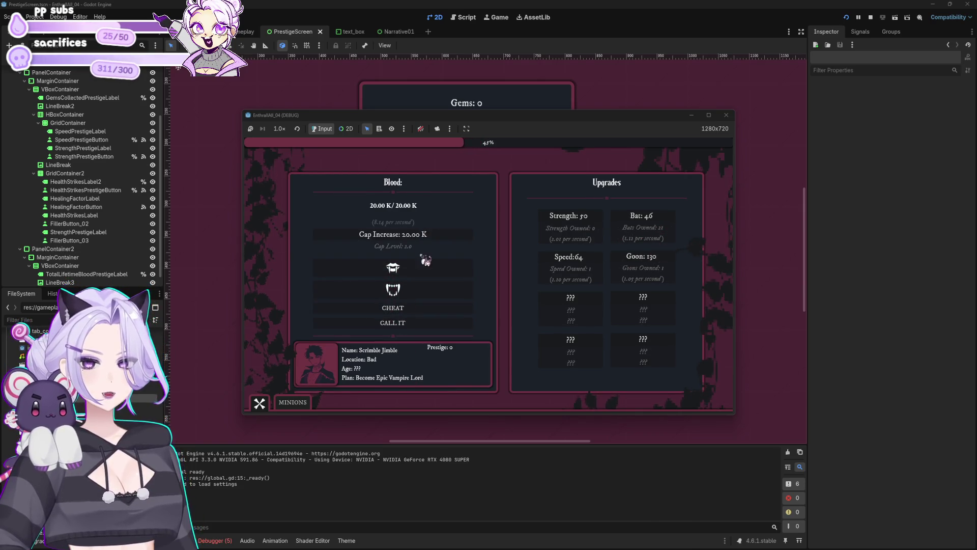
{"action": "left_click", "coordinate": [411, 305]}
{"action": "left_click", "coordinate": [429, 241]}
{"action": "left_click", "coordinate": [414, 306]}
{"action": "left_click", "coordinate": [425, 245]}
{"action": "left_click", "coordinate": [424, 306]}
{"action": "left_click", "coordinate": [431, 246]}
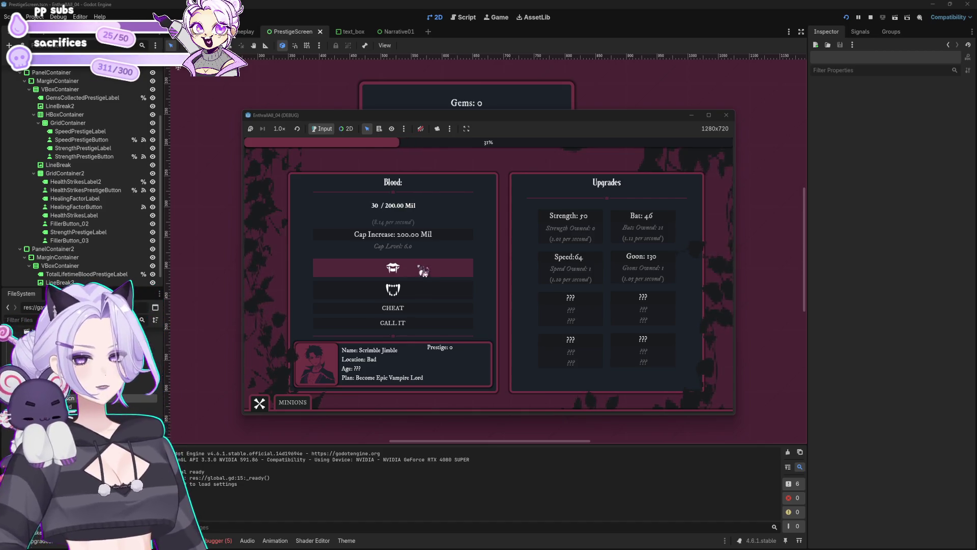
{"action": "left_click", "coordinate": [419, 324]}
{"action": "left_click", "coordinate": [654, 192]}
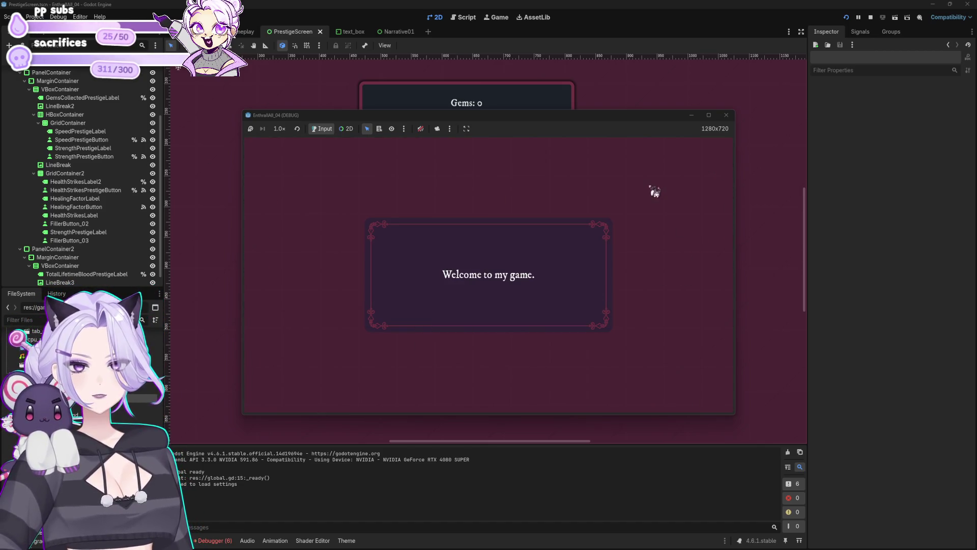
Advance through the end-of-night dialogue
{"action": "left_click", "coordinate": [664, 189]}
{"action": "left_click", "coordinate": [665, 189]}
{"action": "left_click", "coordinate": [665, 190]}
{"action": "left_click", "coordinate": [665, 189]}
{"action": "left_click", "coordinate": [665, 189]}
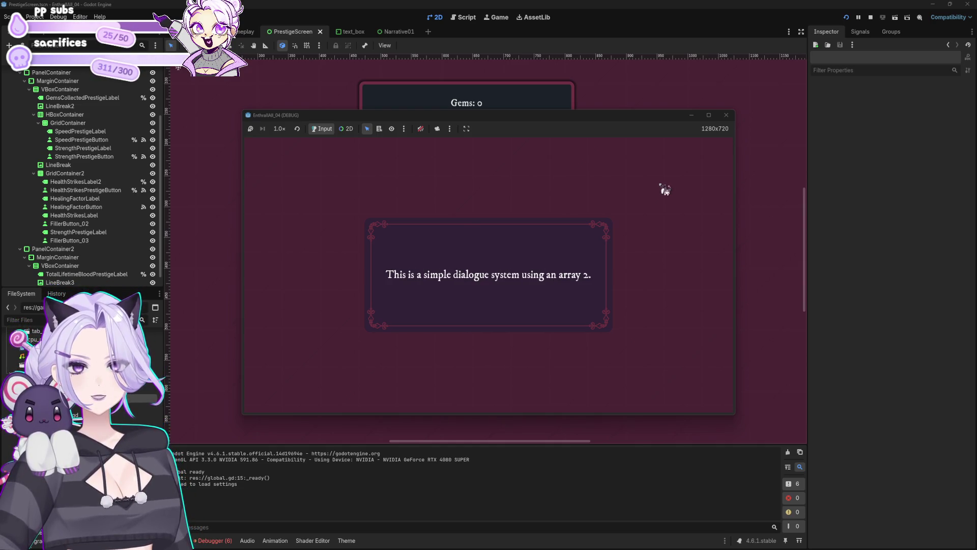
Reach the prestige screen (Gems 6007.0, Total Blood 8.02 Mil), start a new night, and stop the game
{"action": "left_click", "coordinate": [666, 190]}
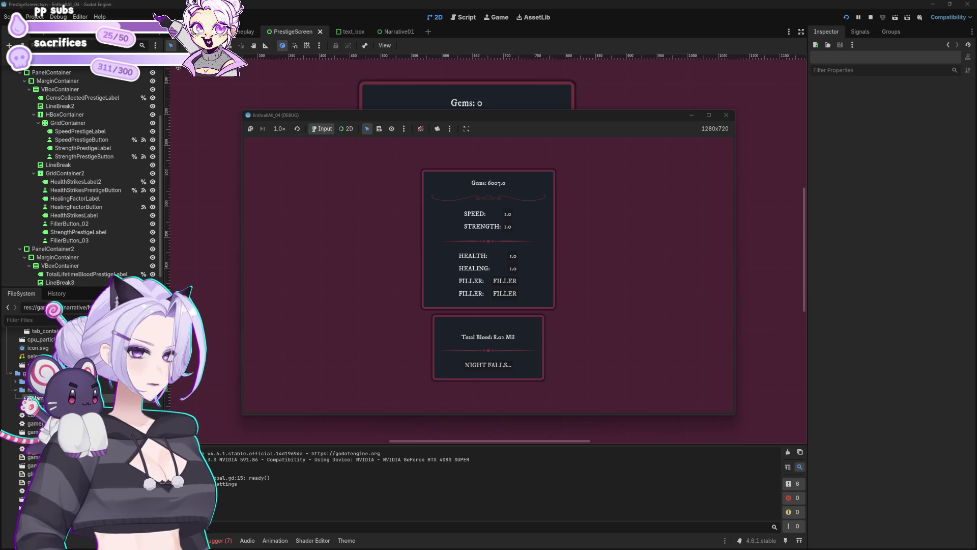
{"action": "left_click", "coordinate": [515, 360]}
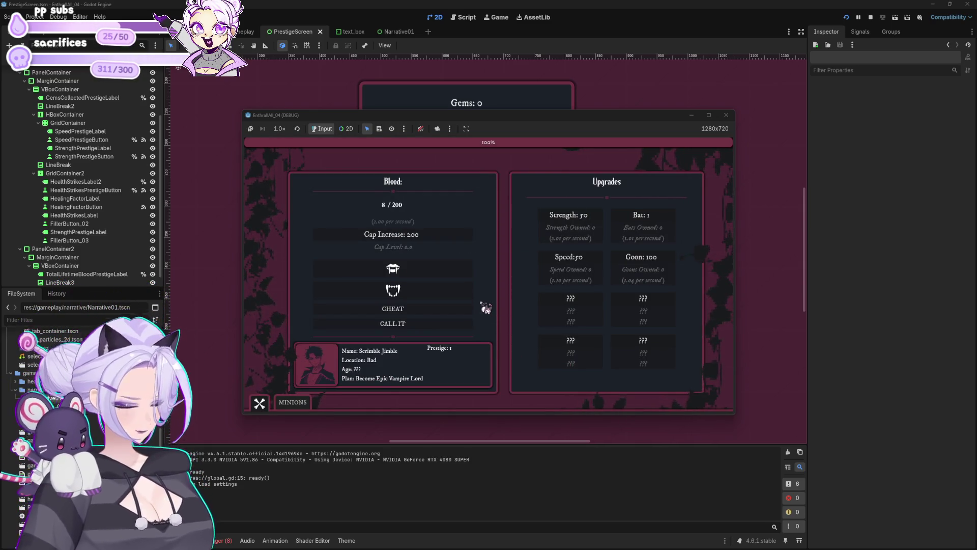
{"action": "left_click", "coordinate": [726, 115]}
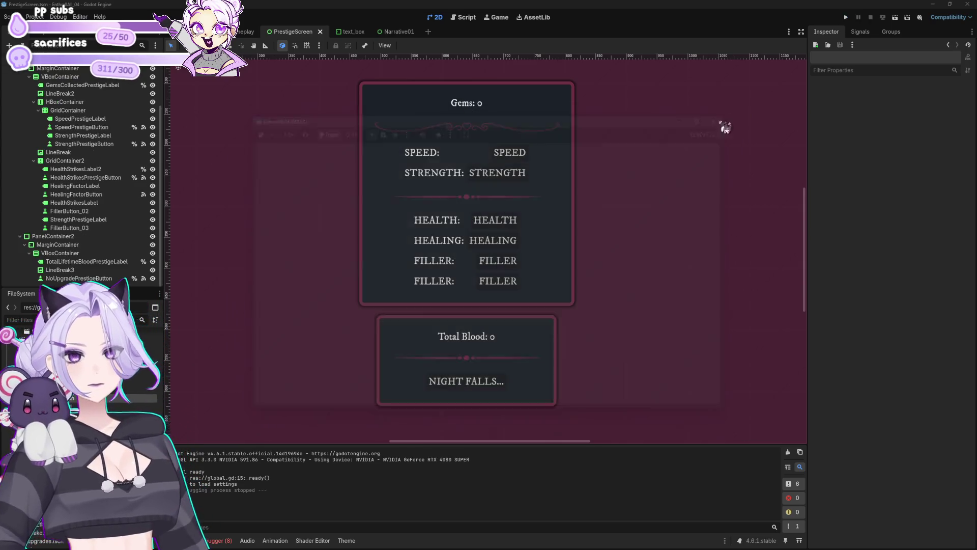
Delete the leading \n from the 'Total Blood: ' string in prestige_screen.gd, then return to the scene
{"action": "left_click", "coordinate": [496, 339]}
{"action": "left_click", "coordinate": [465, 18]}
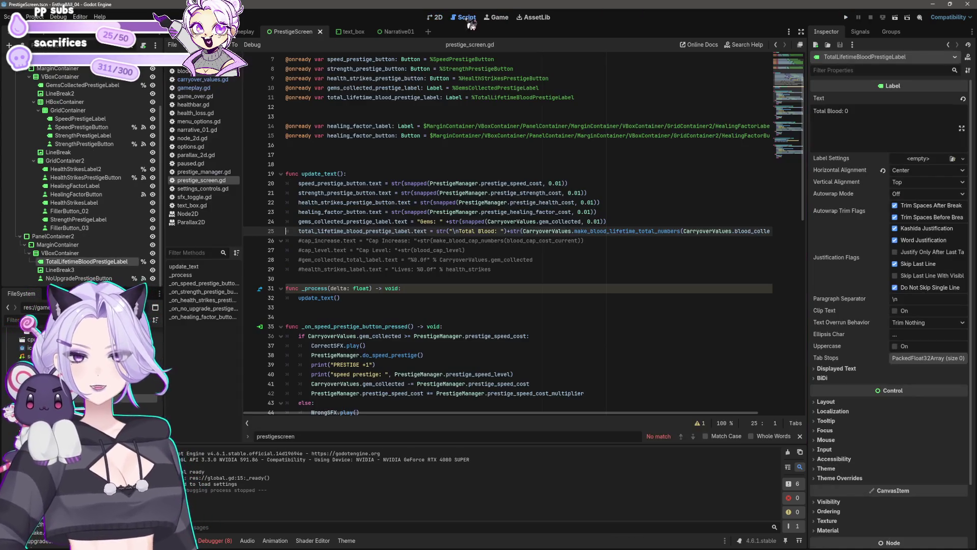
{"action": "left_click", "coordinate": [457, 231]}
{"action": "key", "text": "BackSpace"}
{"action": "key", "text": "BackSpace"}
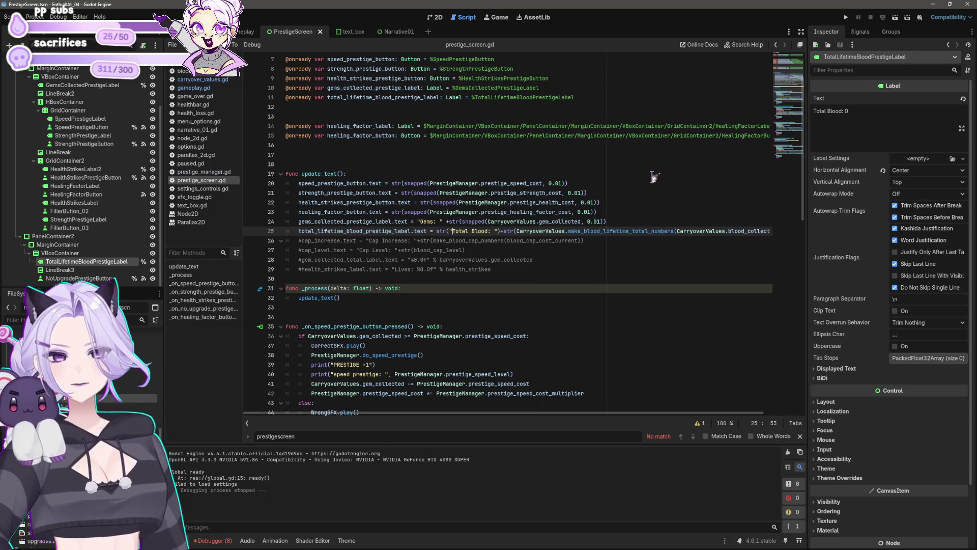
{"action": "left_click", "coordinate": [436, 17]}
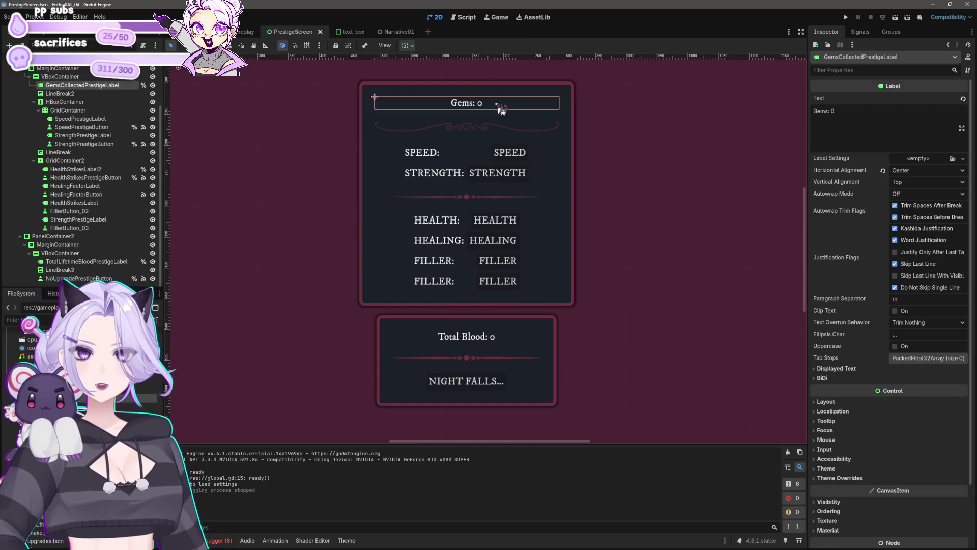
{"action": "left_click", "coordinate": [507, 124]}
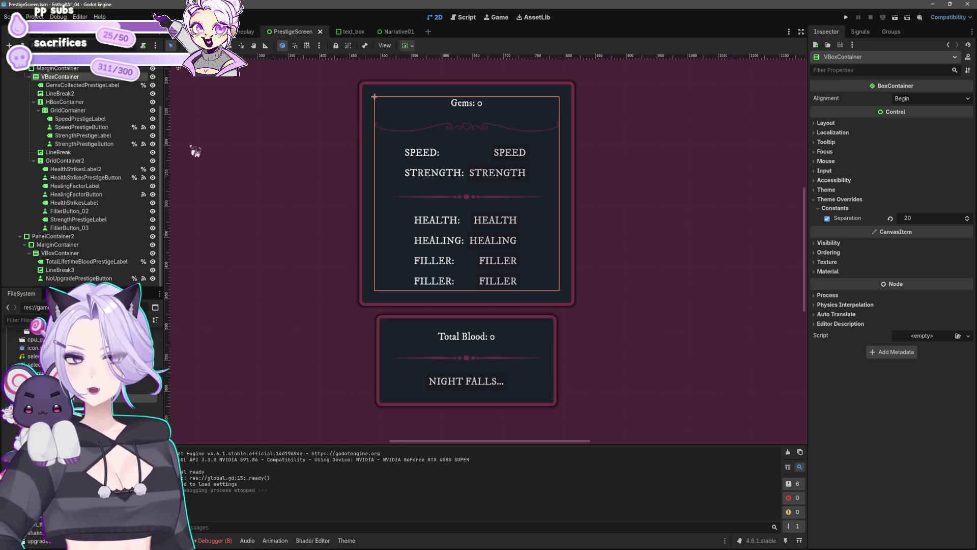
{"action": "type", "text": "width"}
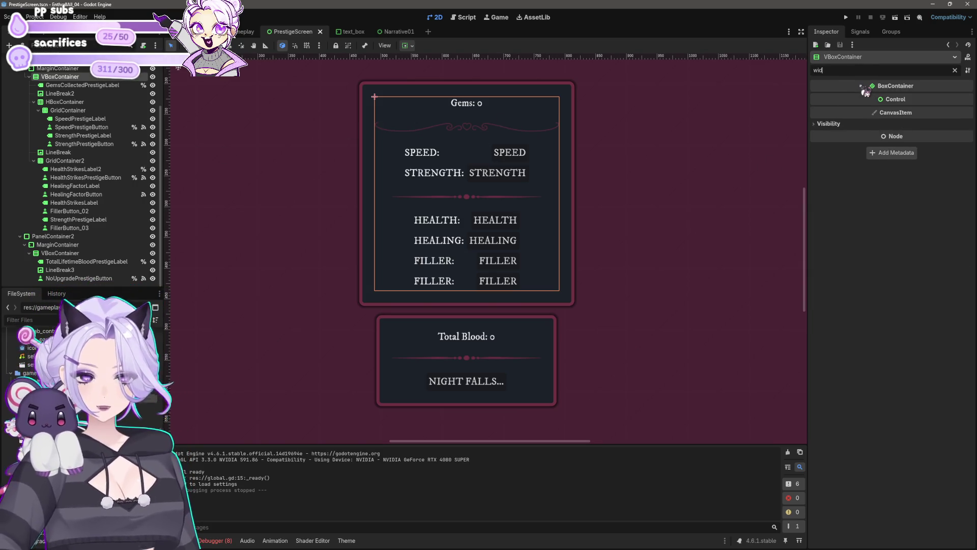
{"action": "key", "text": "BackSpace"}
{"action": "key", "text": "BackSpace"}
{"action": "key", "text": "BackSpace"}
{"action": "type", "text": "size"}
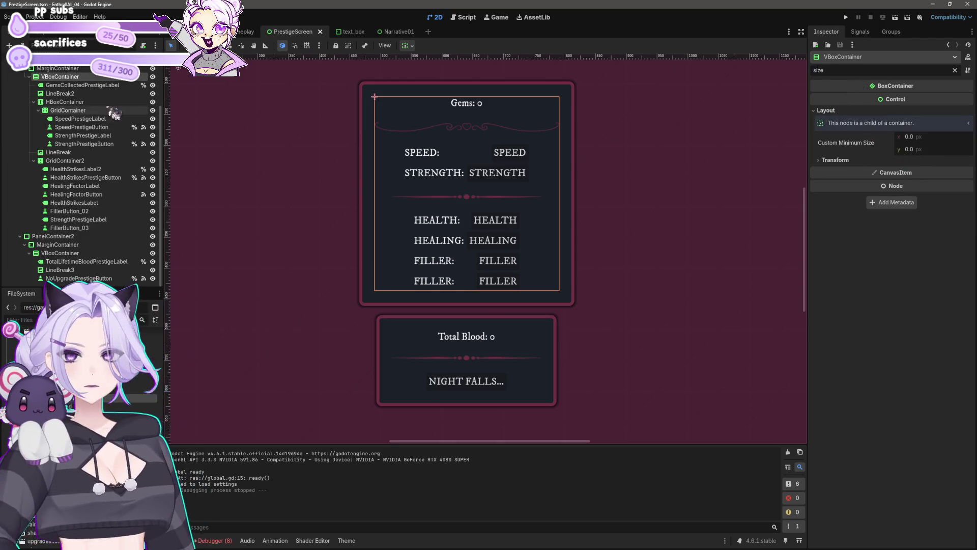
{"action": "left_click", "coordinate": [56, 67]}
{"action": "left_click", "coordinate": [54, 60]}
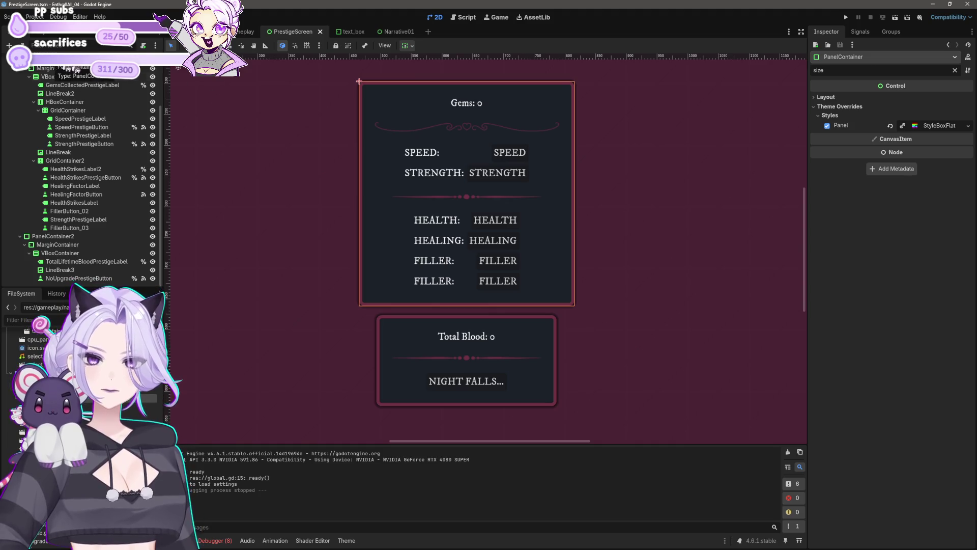
{"action": "left_click", "coordinate": [840, 97]}
{"action": "left_click", "coordinate": [850, 147]}
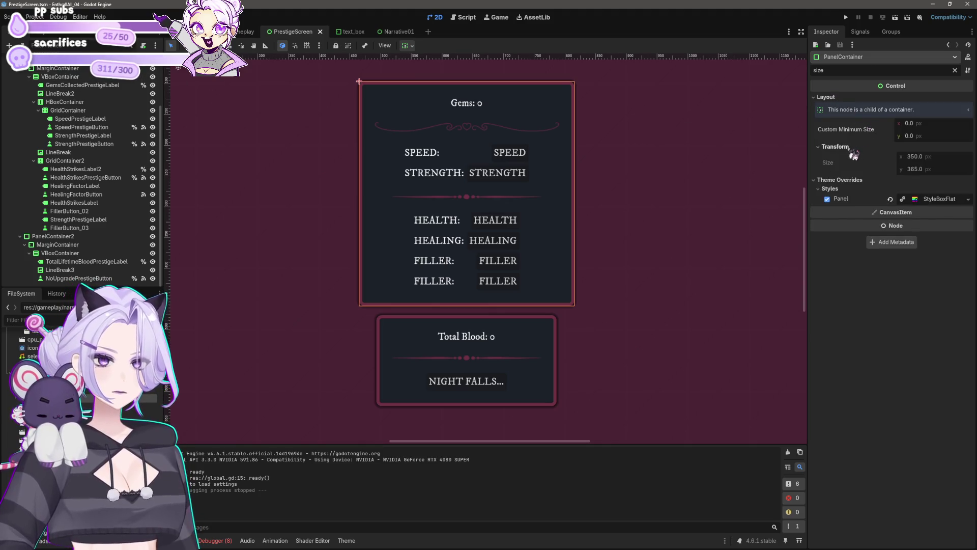
{"action": "scroll", "coordinate": [62, 130], "scroll_direction": "up", "scroll_amount": 3}
{"action": "left_click", "coordinate": [46, 102]}
{"action": "scroll", "coordinate": [553, 240], "scroll_direction": "down", "scroll_amount": 4}
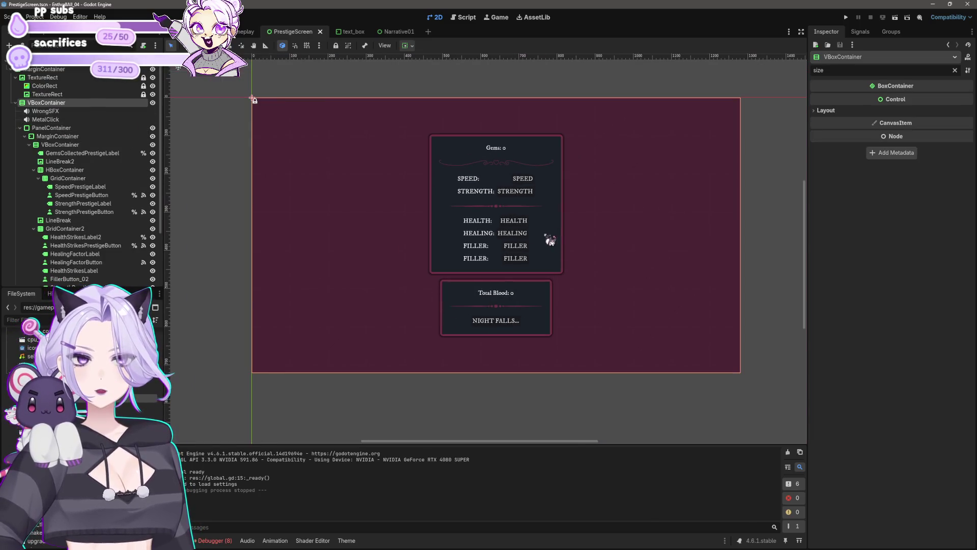
{"action": "left_click", "coordinate": [51, 128]}
{"action": "left_click", "coordinate": [883, 73]}
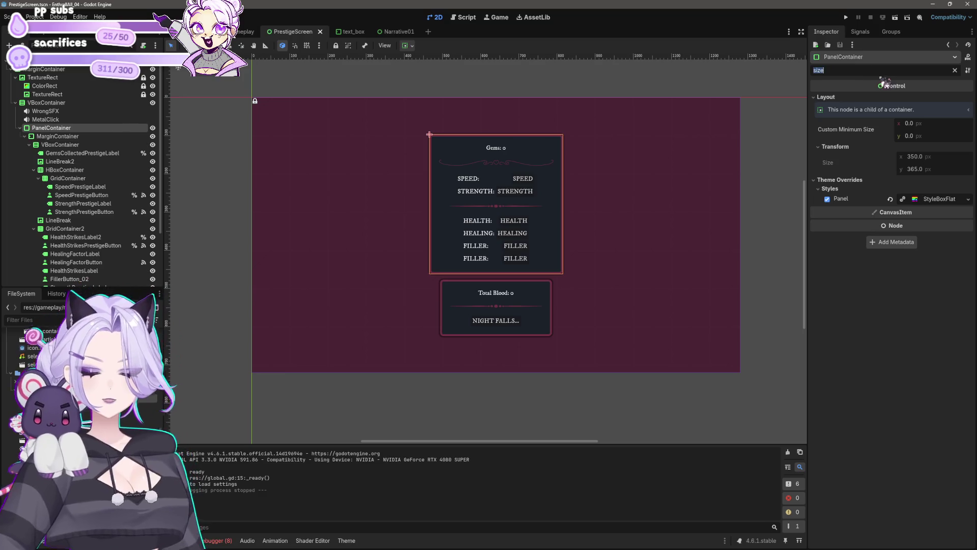
{"action": "type", "text": "width"}
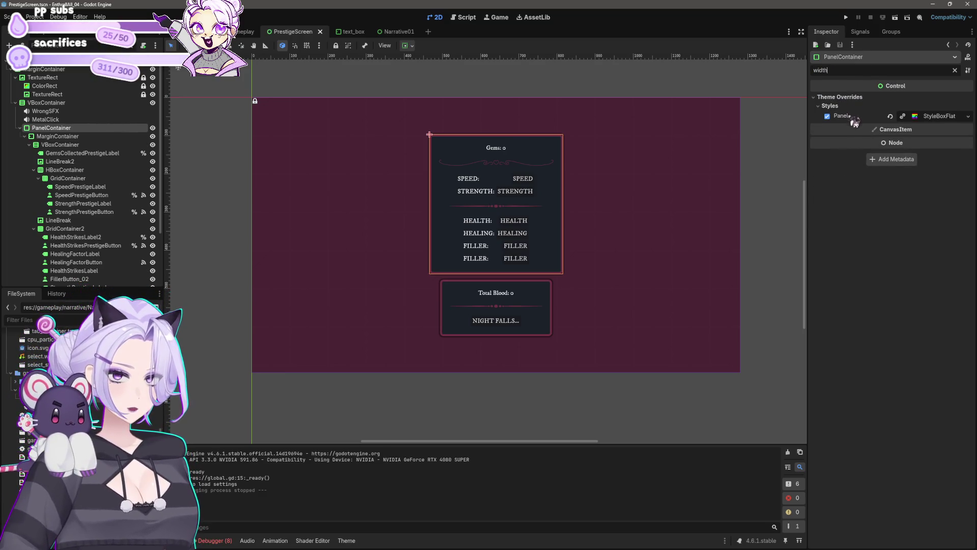
{"action": "left_click", "coordinate": [937, 118]}
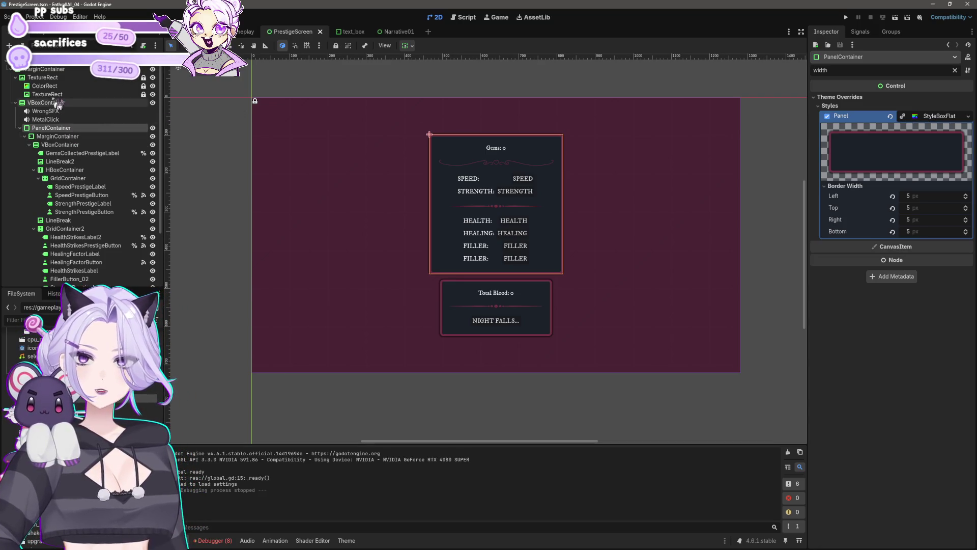
{"action": "left_click", "coordinate": [44, 70]}
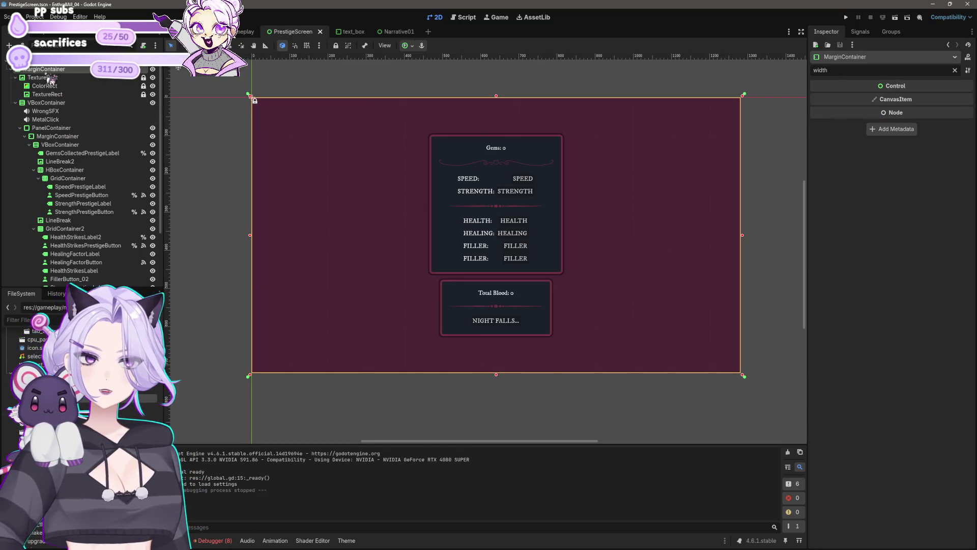
{"action": "left_click", "coordinate": [54, 104]}
{"action": "left_click", "coordinate": [56, 120]}
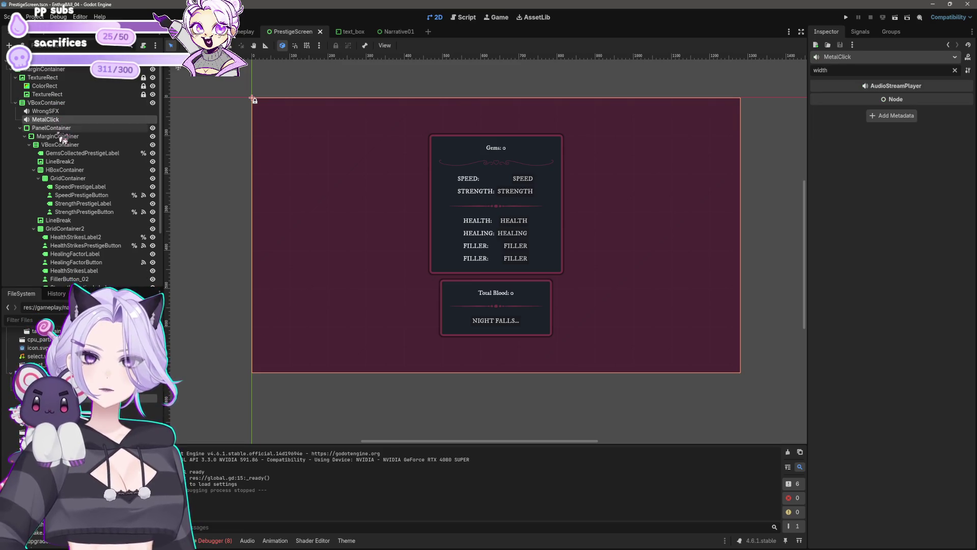
{"action": "left_click", "coordinate": [59, 136]}
Set all four MarginContainer margin overrides to 40
{"action": "key", "text": "ctrl+a"}
{"action": "type", "text": "margin"}
{"action": "left_click", "coordinate": [921, 116]}
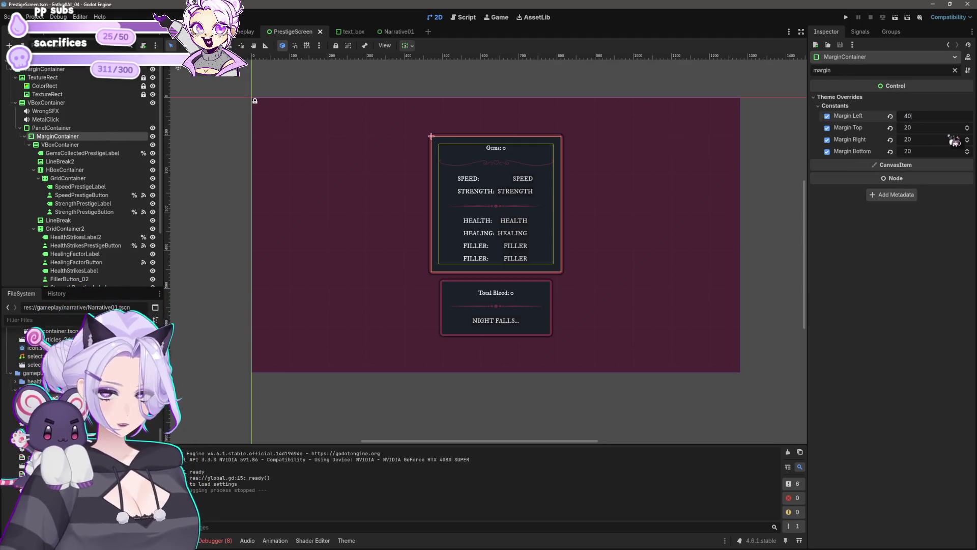
{"action": "type", "text": "0"}
{"action": "key", "text": "Tab"}
{"action": "key", "text": "Tab"}
{"action": "type", "text": "40"}
{"action": "key", "text": "Tab"}
{"action": "type", "text": "40"}
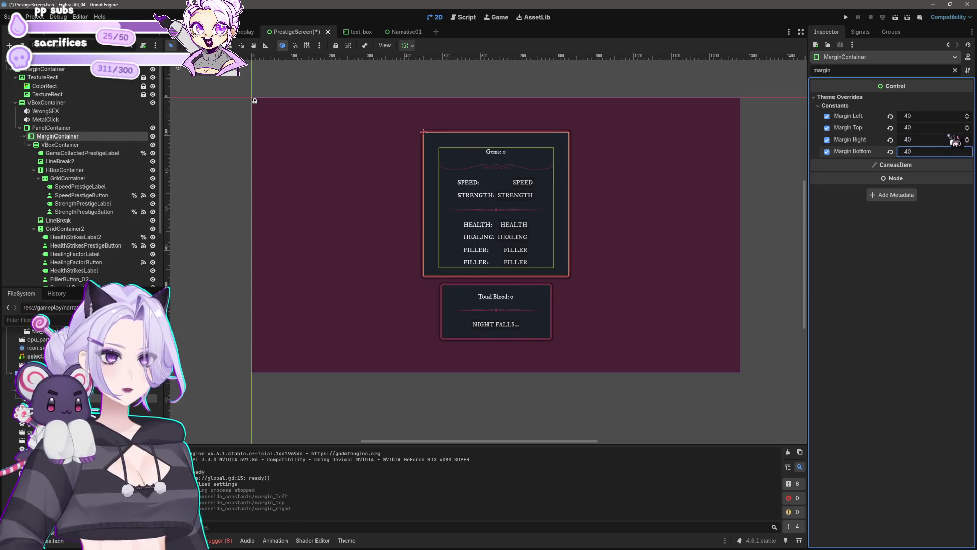
{"action": "key", "text": "Return"}
Set the Gems panel VBoxContainer's Separation override to 17
{"action": "left_click", "coordinate": [80, 145]}
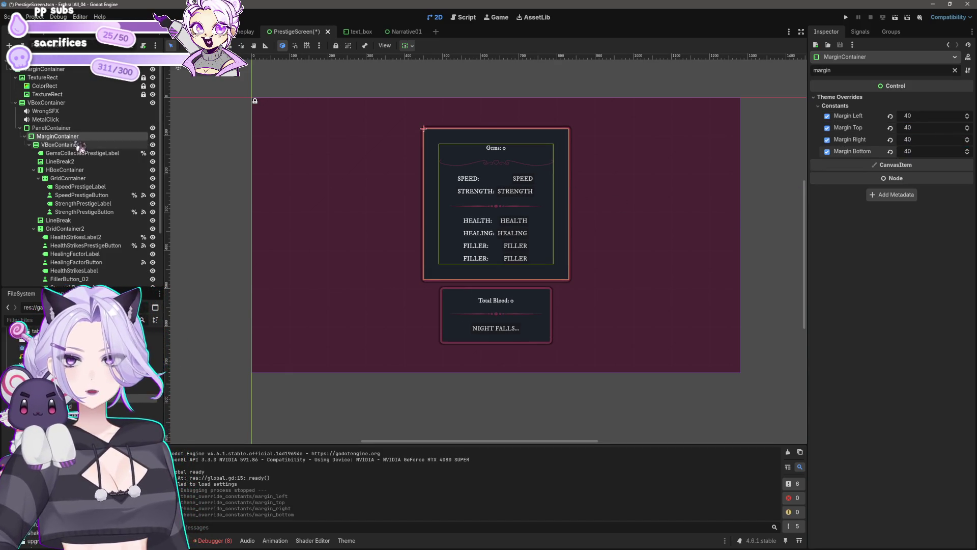
{"action": "double_click", "coordinate": [860, 71]}
{"action": "key", "text": "BackSpace"}
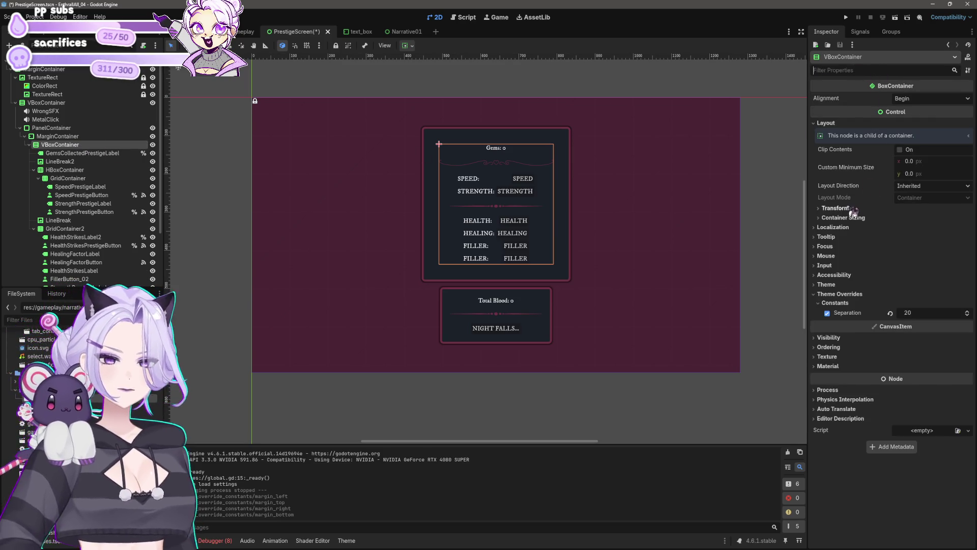
{"action": "left_click", "coordinate": [850, 209]}
{"action": "left_click", "coordinate": [842, 351]}
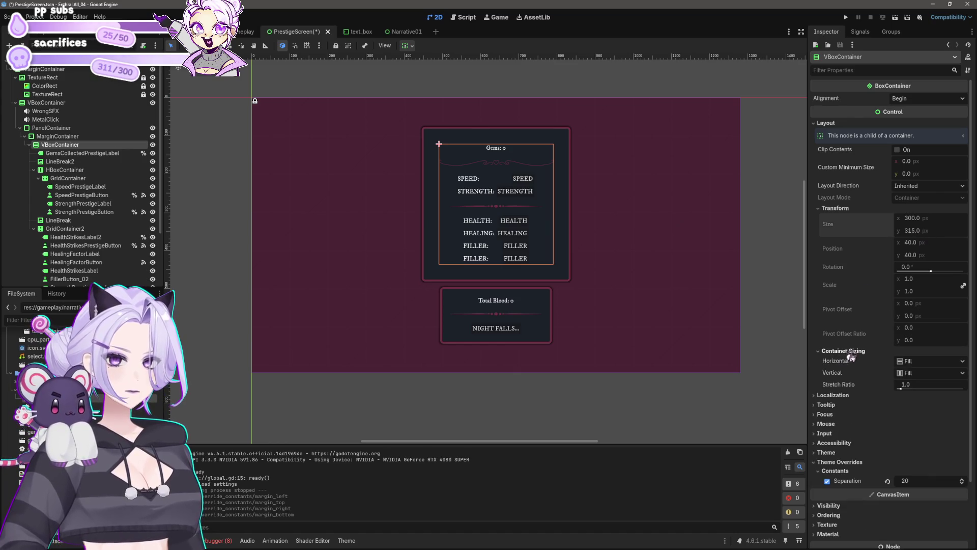
{"action": "scroll", "coordinate": [893, 433], "scroll_direction": "down", "scroll_amount": 2}
{"action": "left_click", "coordinate": [905, 406]}
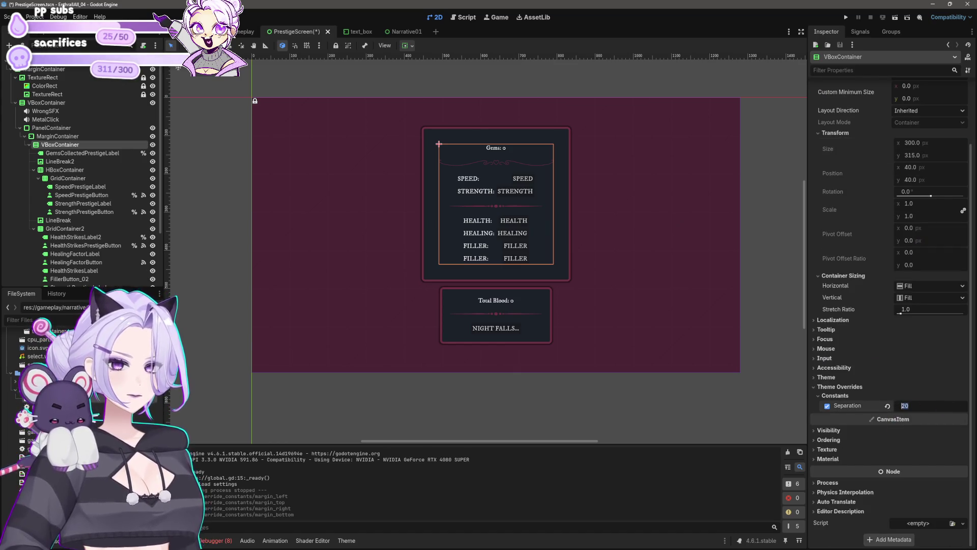
{"action": "type", "text": "40"}
{"action": "key", "text": "Return"}
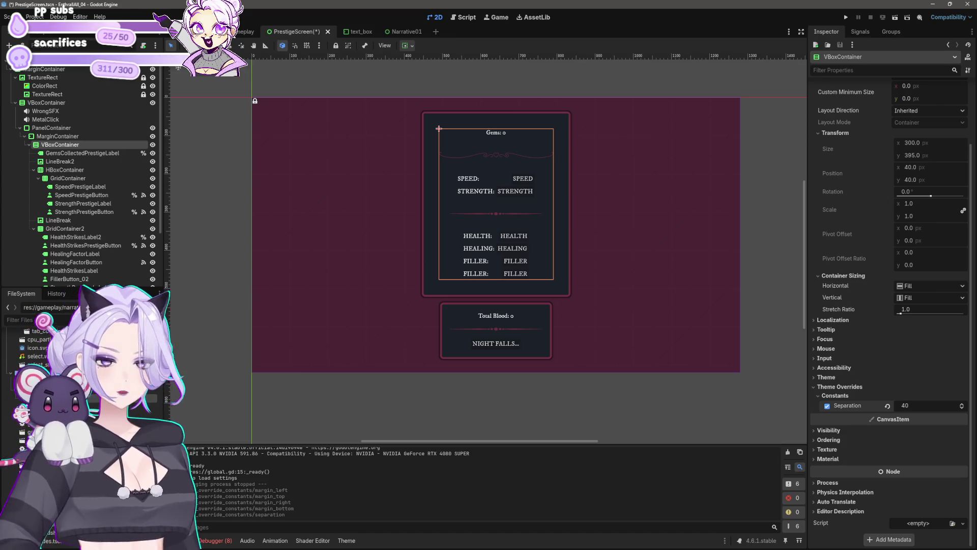
{"action": "key", "text": "ctrl+z"}
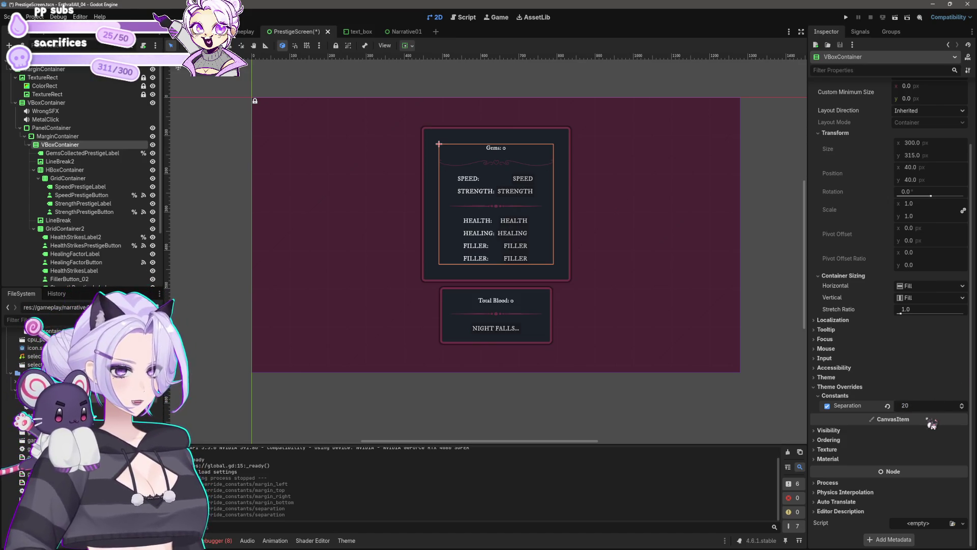
{"action": "left_click", "coordinate": [922, 406]}
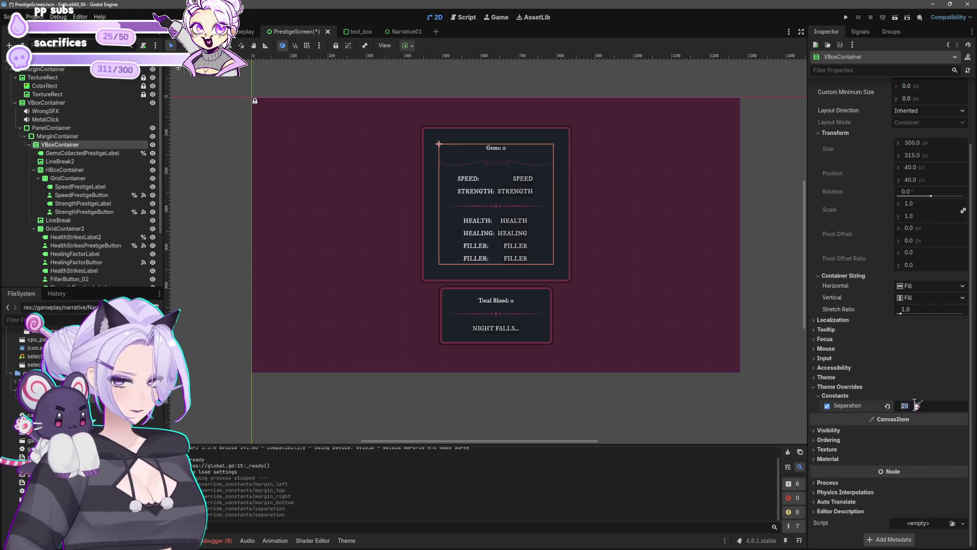
{"action": "type", "text": "17"}
{"action": "key", "text": "Return"}
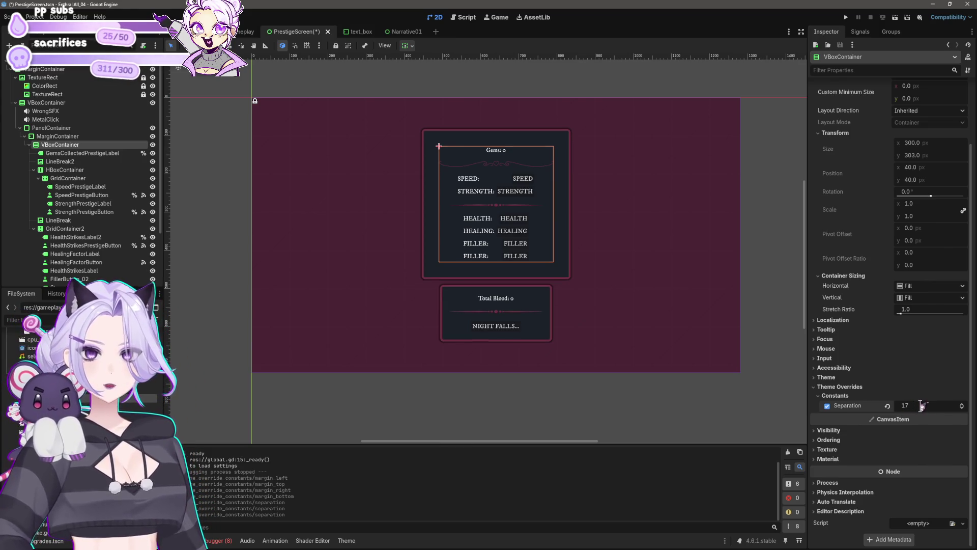
{"action": "scroll", "coordinate": [500, 284], "scroll_direction": "up", "scroll_amount": 3}
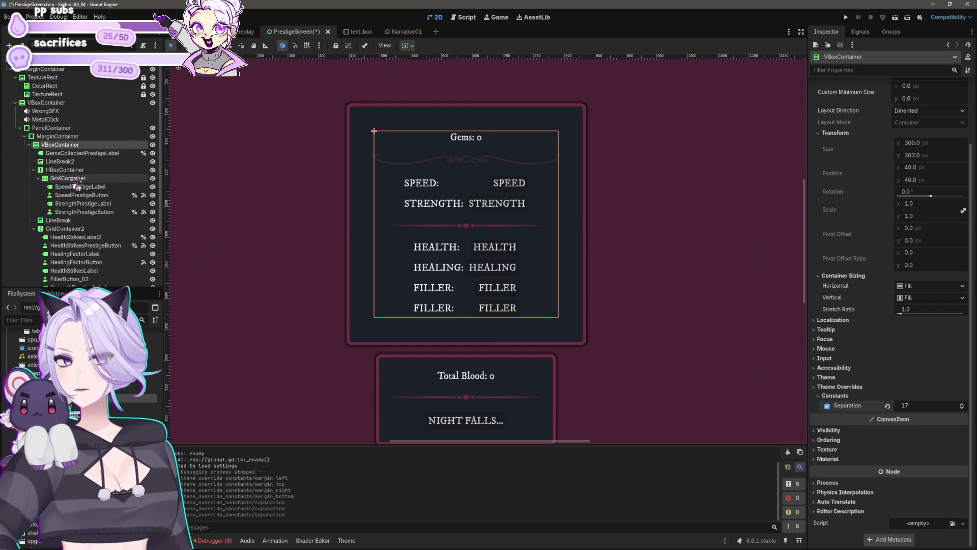
Set H Separation to 20 on both upgrade GridContainers
{"action": "left_click", "coordinate": [75, 178]}
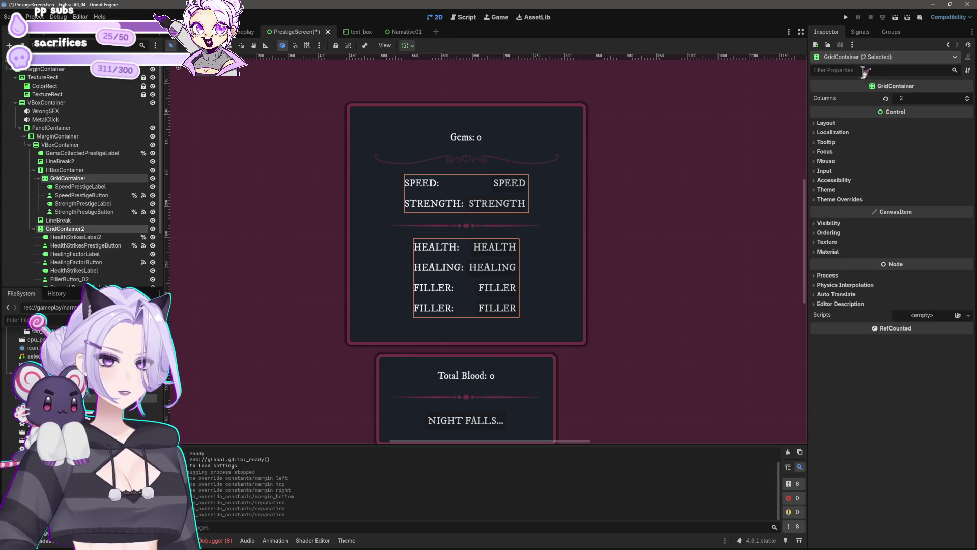
{"action": "left_click", "coordinate": [874, 71]}
{"action": "type", "text": "se"}
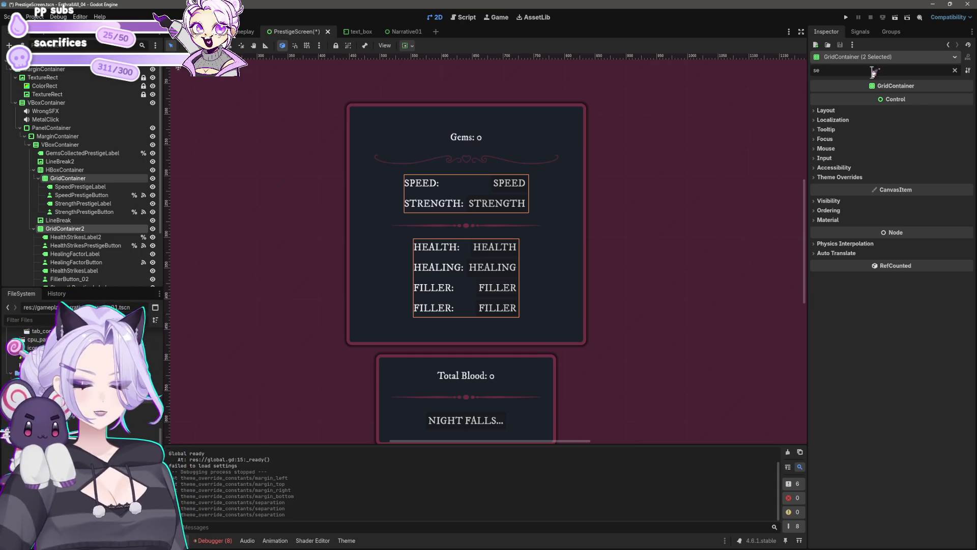
{"action": "type", "text": "p"}
{"action": "left_click", "coordinate": [856, 111]}
{"action": "left_click", "coordinate": [857, 119]}
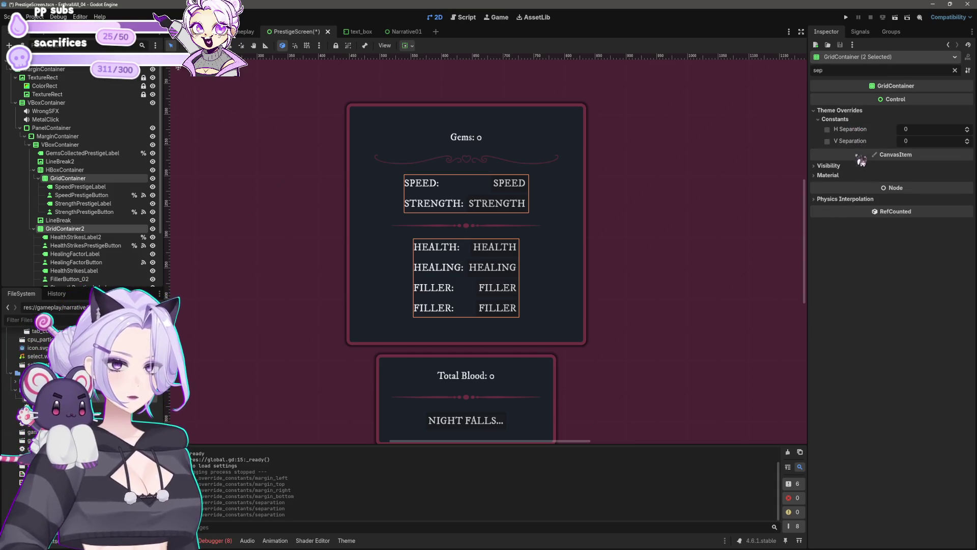
{"action": "left_click", "coordinate": [918, 131]}
{"action": "type", "text": "10"}
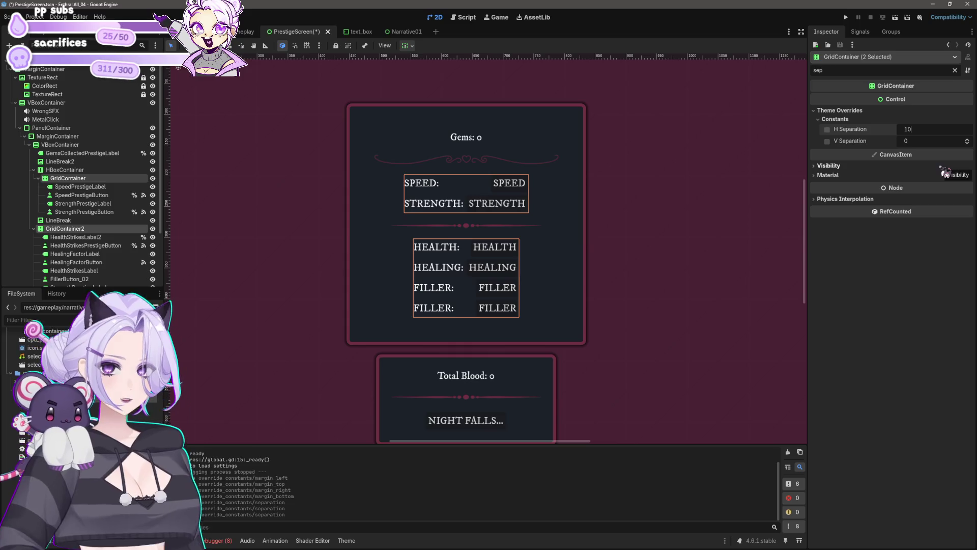
{"action": "key", "text": "Return"}
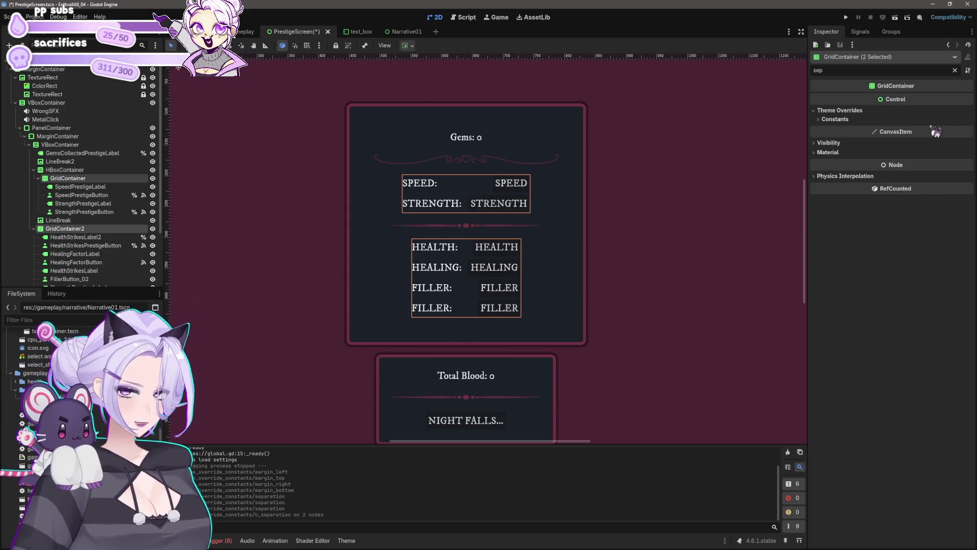
{"action": "left_click", "coordinate": [930, 129]}
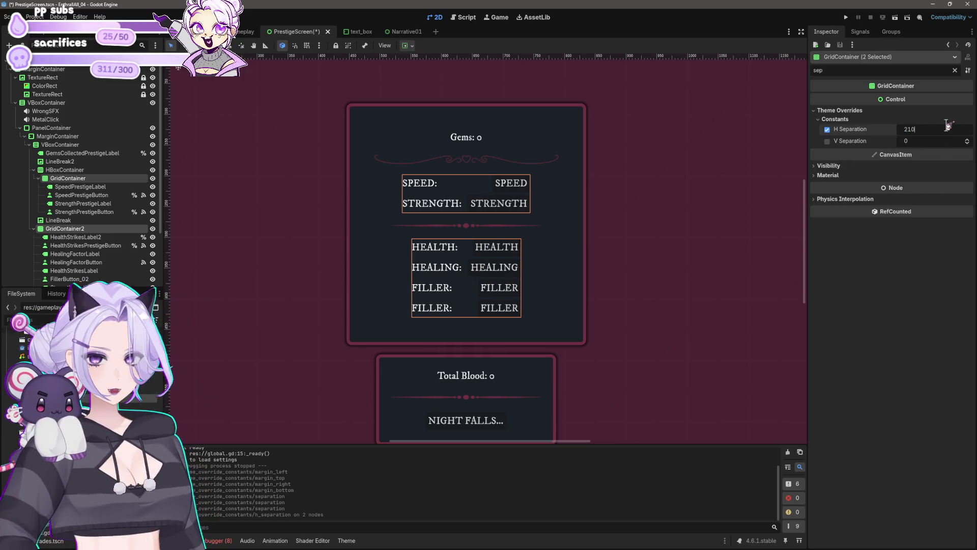
{"action": "type", "text": "20"}
{"action": "key", "text": "Return"}
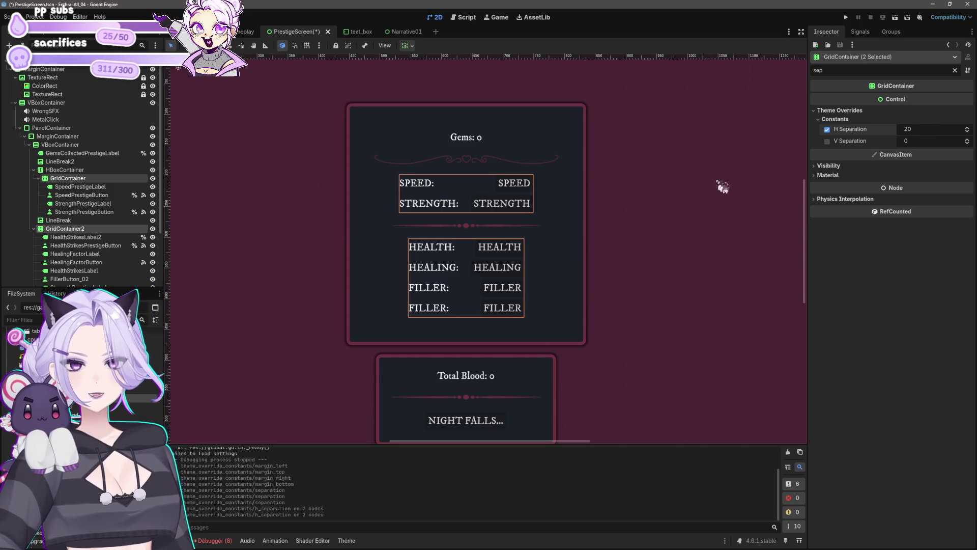
Deselect everything and save the prestige scene
{"action": "scroll", "coordinate": [713, 180], "scroll_direction": "down", "scroll_amount": 2}
{"action": "left_click", "coordinate": [720, 375]}
{"action": "scroll", "coordinate": [468, 308], "scroll_direction": "right", "scroll_amount": 3}
{"action": "scroll", "coordinate": [467, 308], "scroll_direction": "up", "scroll_amount": 3}
{"action": "key", "text": "ctrl+s"}
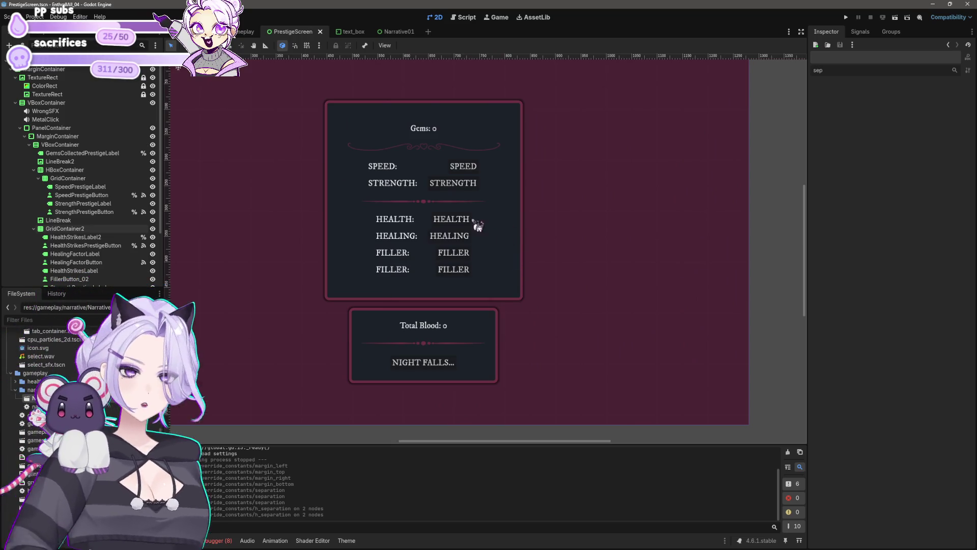
{"action": "left_click", "coordinate": [407, 232]}
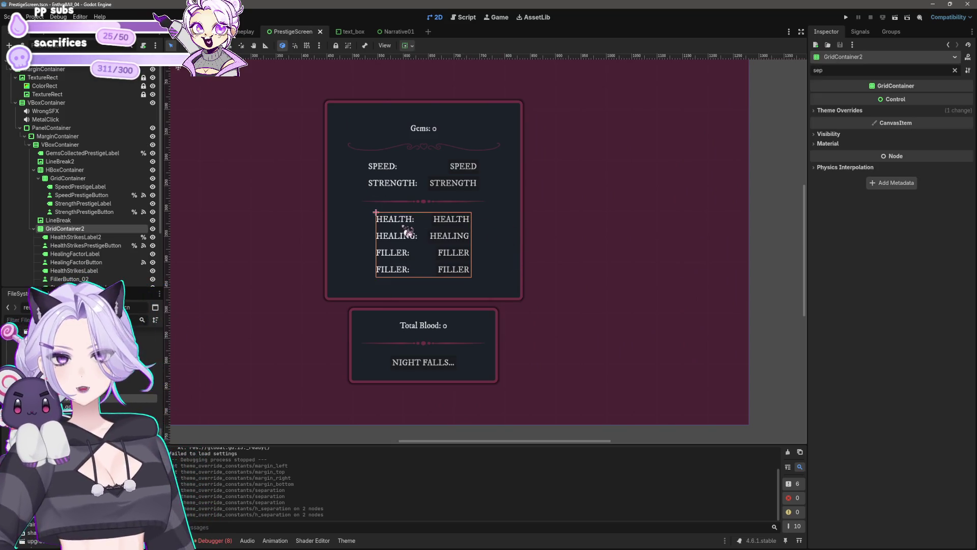
Make the lower upgrade grid fill and centre horizontally and adjust its vertical alignment
{"action": "left_click", "coordinate": [396, 181]}
{"action": "left_click", "coordinate": [409, 222]}
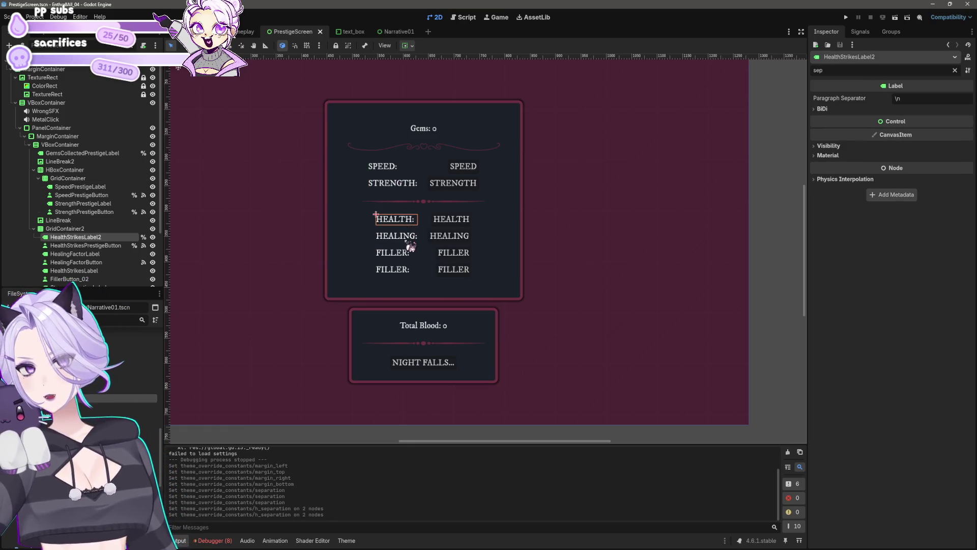
{"action": "left_click", "coordinate": [92, 230]}
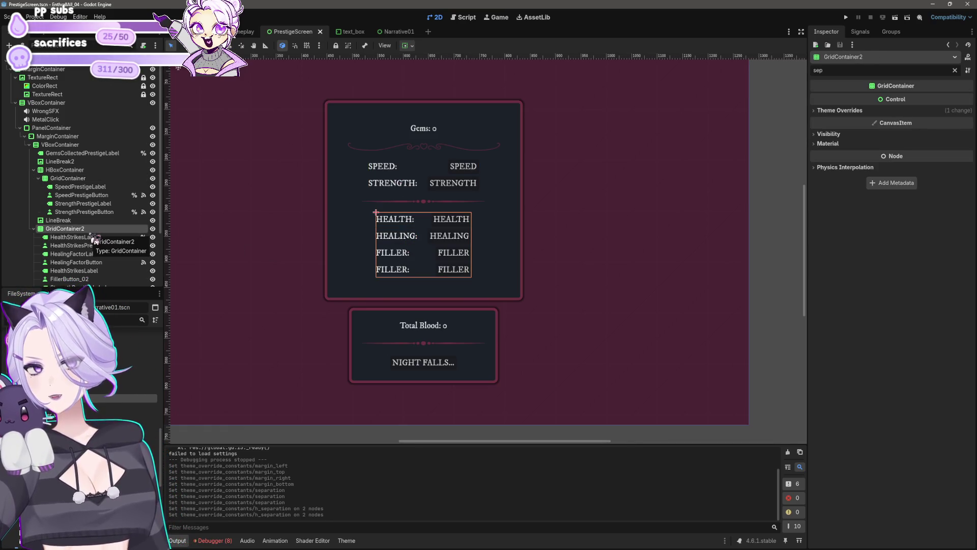
{"action": "left_click", "coordinate": [409, 45]}
{"action": "left_click", "coordinate": [413, 46]}
{"action": "left_click", "coordinate": [413, 47]}
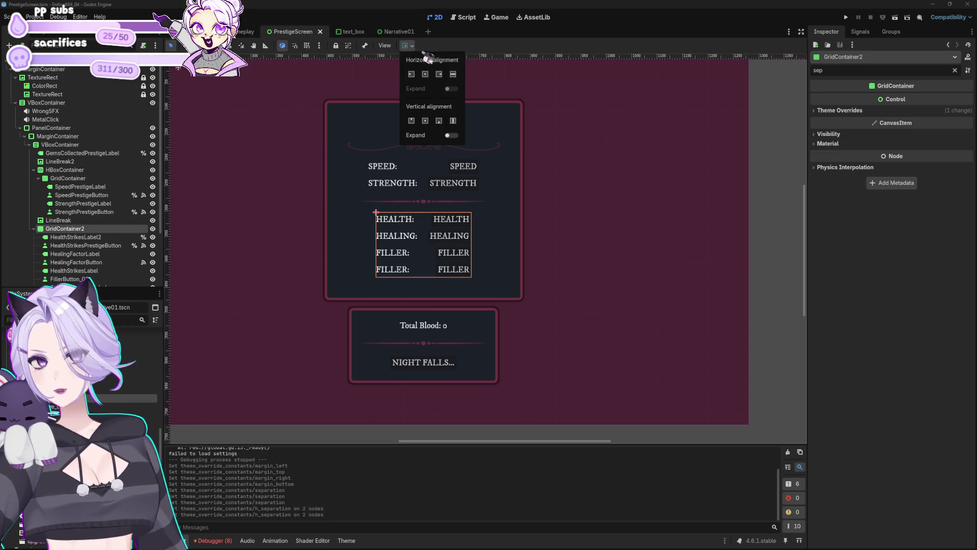
{"action": "left_click", "coordinate": [454, 75]}
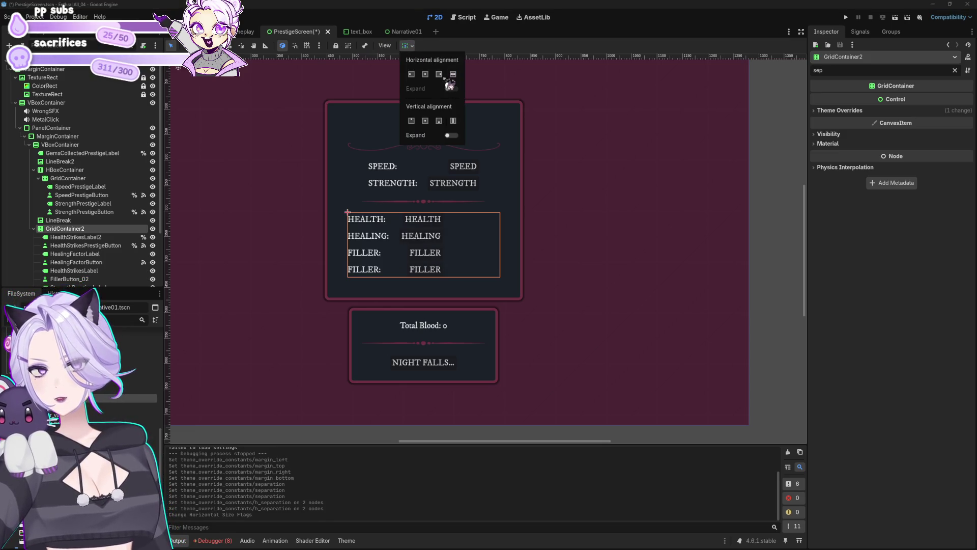
{"action": "left_click", "coordinate": [425, 74]}
{"action": "left_click", "coordinate": [425, 120]}
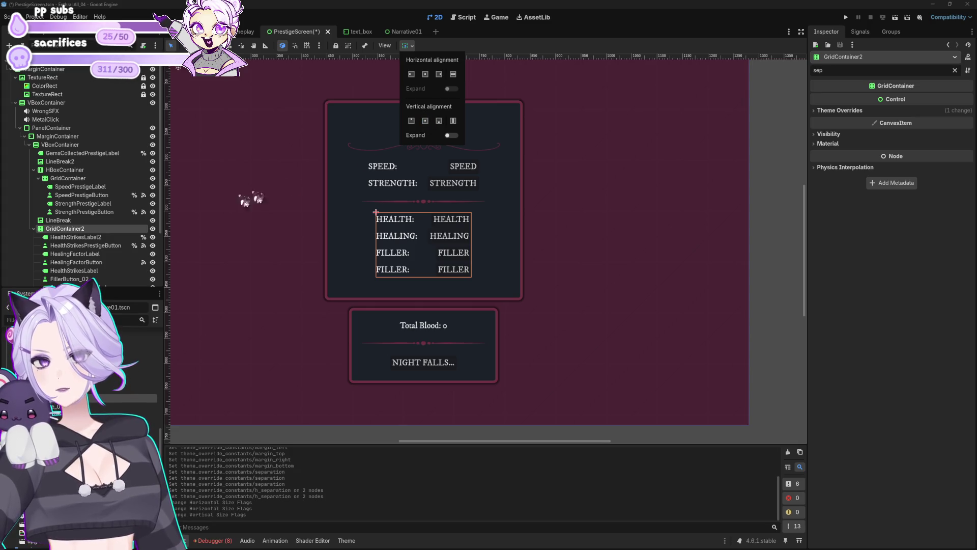
{"action": "left_click", "coordinate": [82, 238]}
{"action": "left_click", "coordinate": [82, 238]}
{"action": "scroll", "coordinate": [88, 254], "scroll_direction": "down", "scroll_amount": 2}
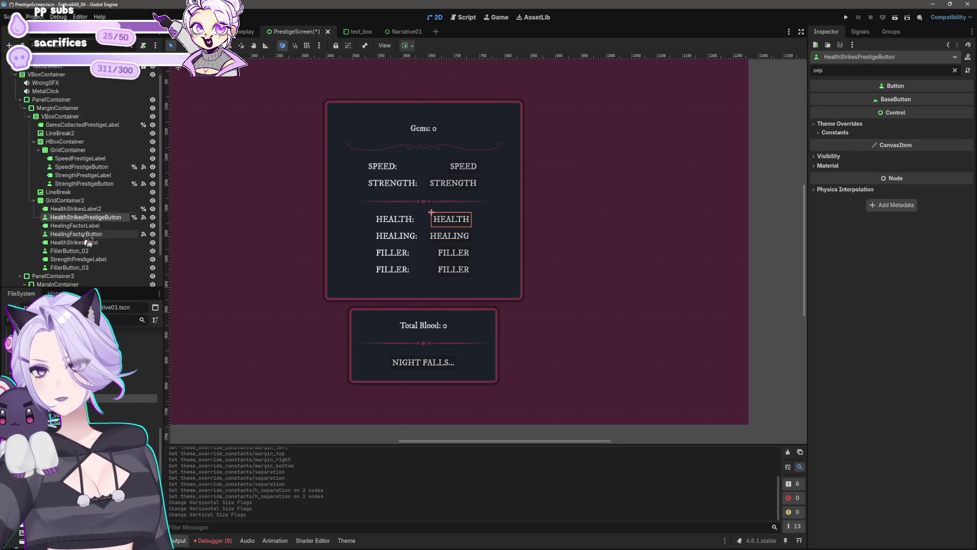
Change the horizontal and vertical size flags of the SPEED/STRENGTH grid
{"action": "left_click", "coordinate": [69, 173]}
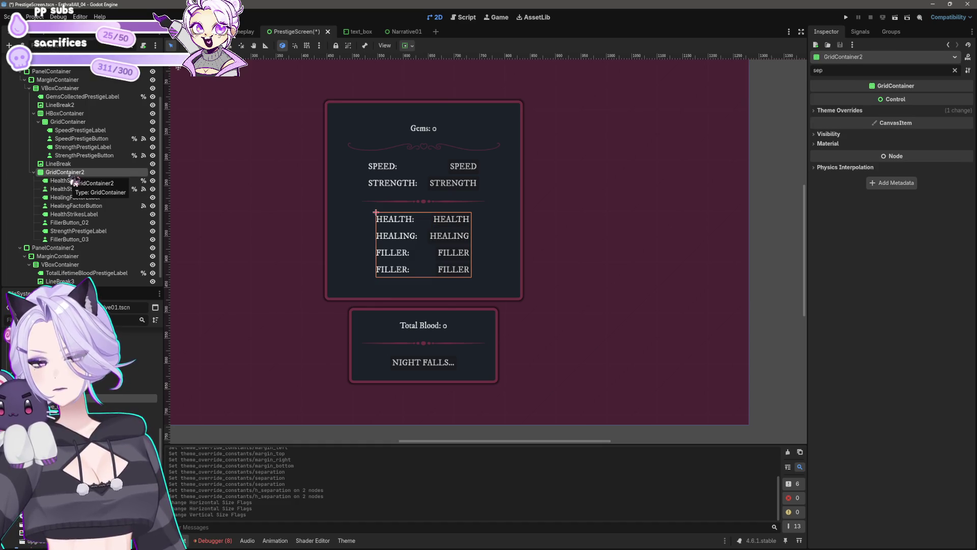
{"action": "left_click", "coordinate": [69, 123]}
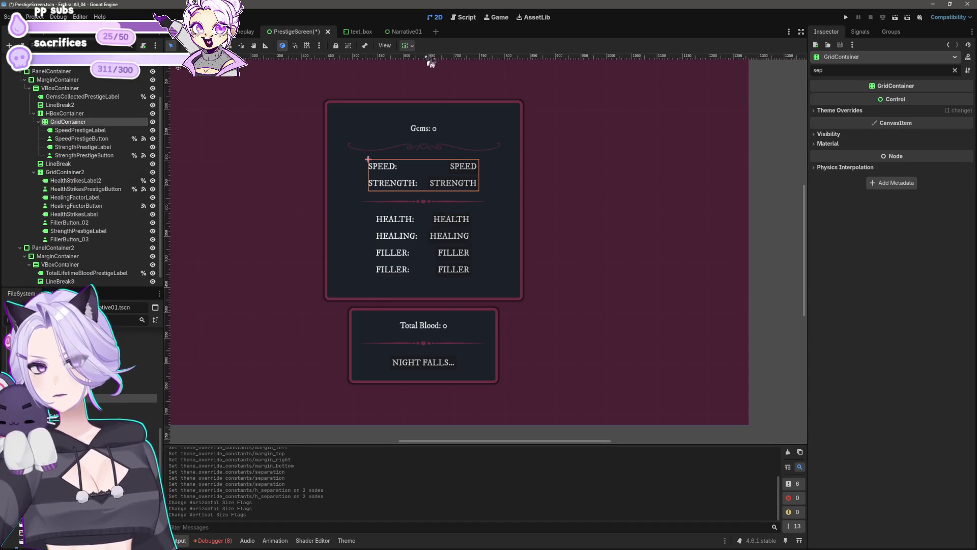
{"action": "left_click", "coordinate": [413, 45]}
{"action": "left_click", "coordinate": [427, 75]}
{"action": "left_click", "coordinate": [425, 122]}
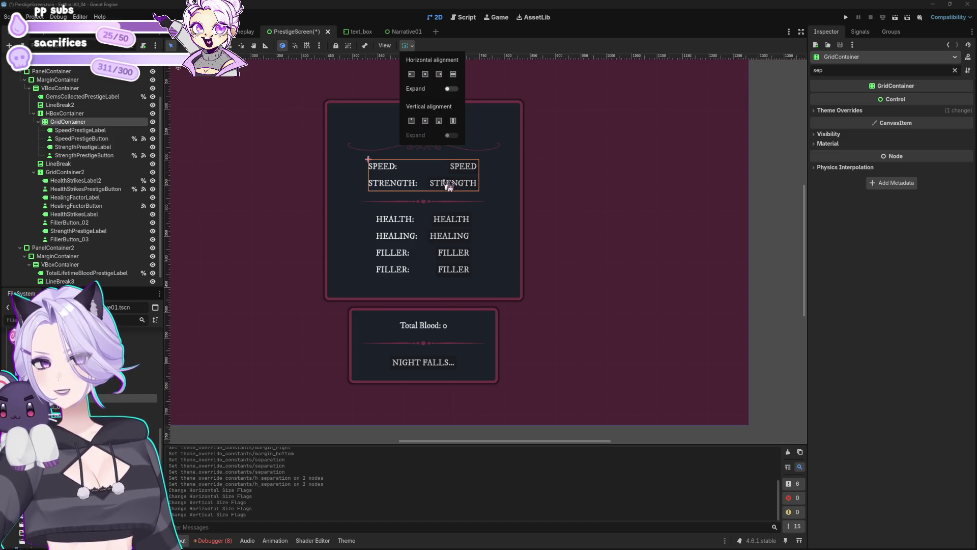
Filter the Inspector for 'minim' and give all six upgrade buttons a 30 px minimum size
{"action": "double_click", "coordinate": [848, 70]}
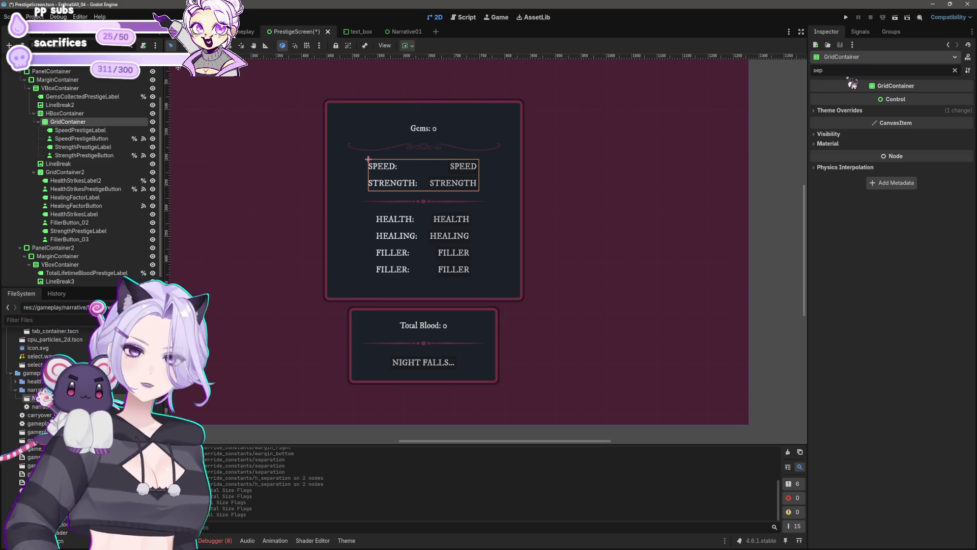
{"action": "type", "text": "minim"}
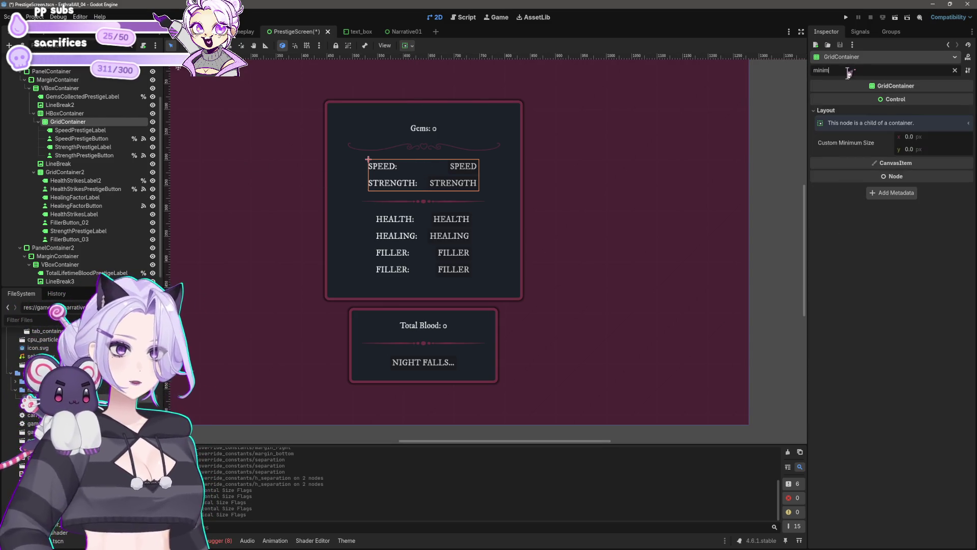
{"action": "left_click", "coordinate": [909, 150]}
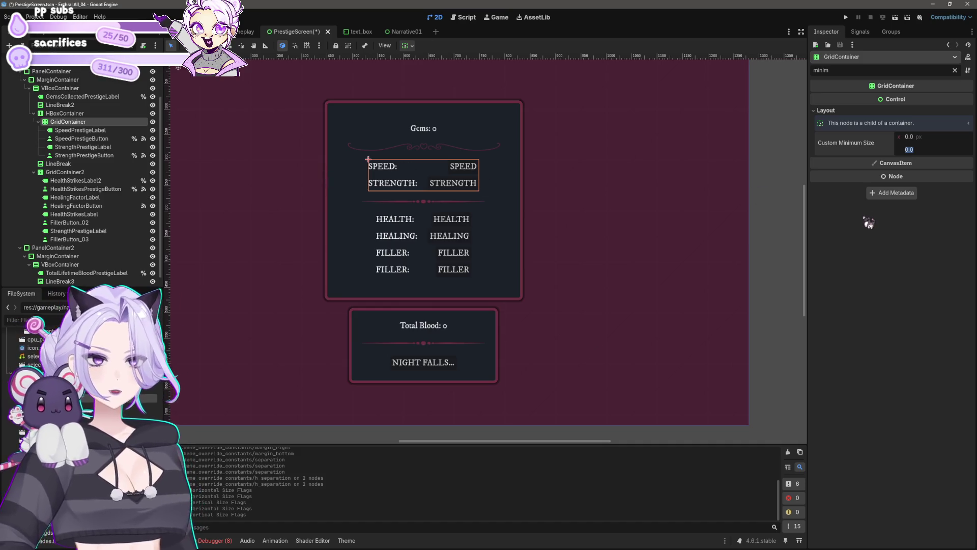
{"action": "left_click", "coordinate": [83, 138]}
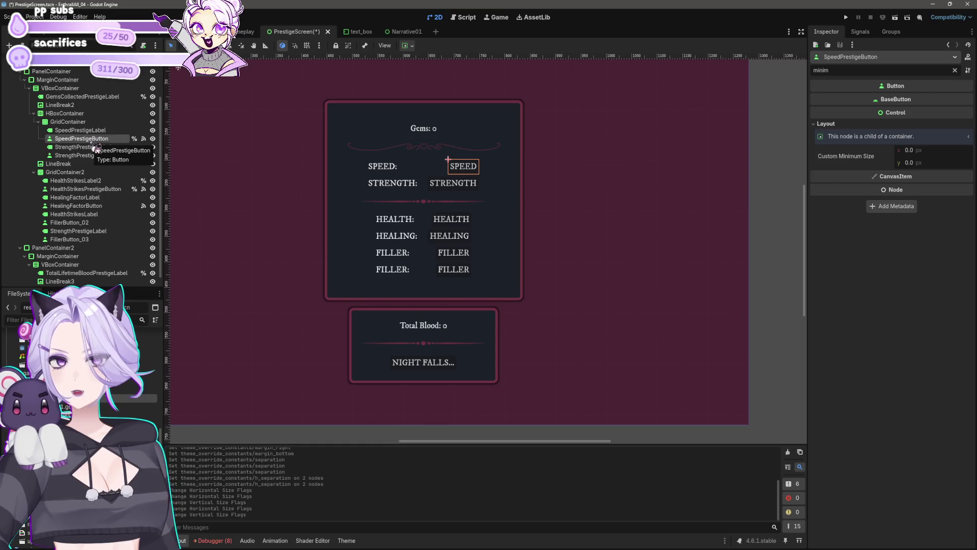
{"action": "left_click", "coordinate": [99, 156], "text": "ctrl"}
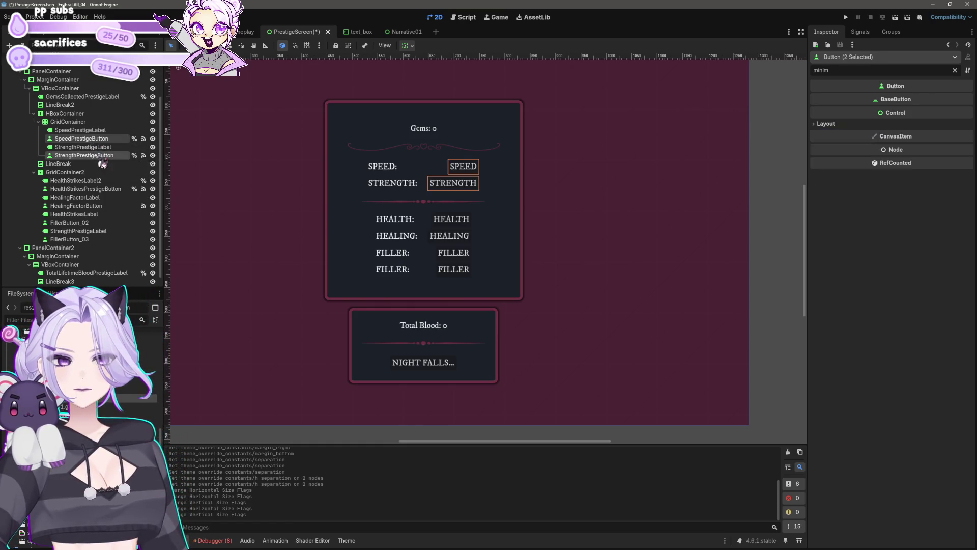
{"action": "left_click", "coordinate": [102, 188], "text": "ctrl"}
{"action": "left_click", "coordinate": [104, 205], "text": "ctrl"}
{"action": "left_click", "coordinate": [96, 223], "text": "ctrl"}
{"action": "left_click", "coordinate": [93, 239], "text": "ctrl"}
{"action": "left_click", "coordinate": [890, 125]}
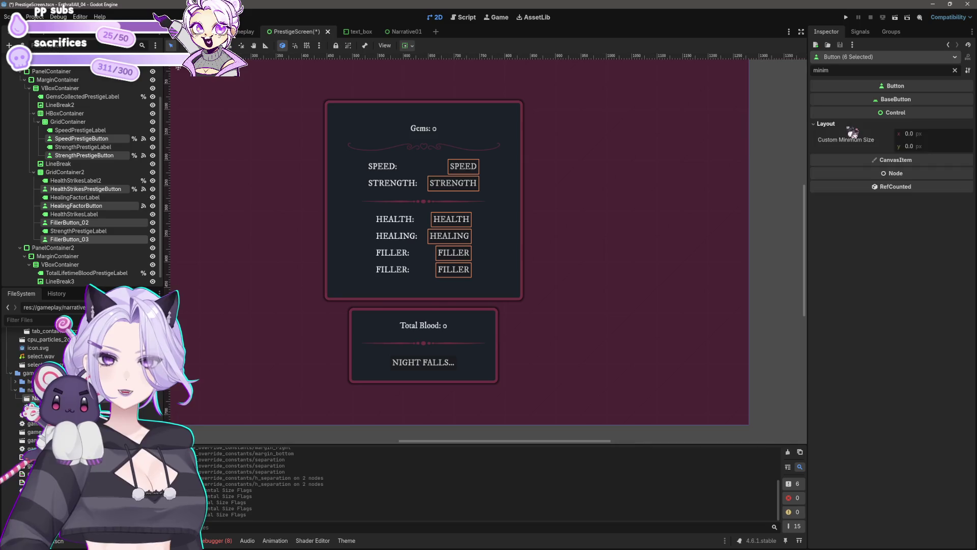
{"action": "left_click", "coordinate": [924, 147]}
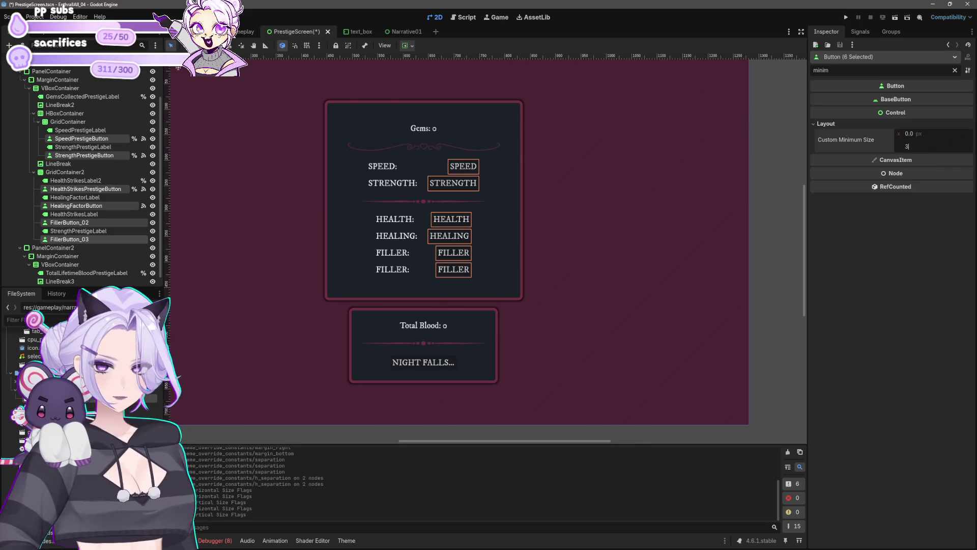
{"action": "type", "text": "0"}
{"action": "key", "text": "Return"}
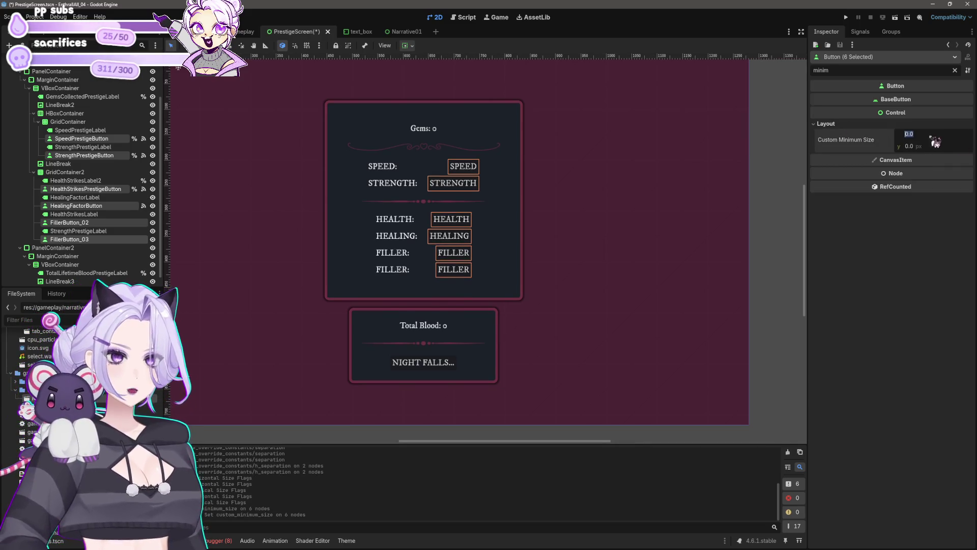
Reset the six buttons' custom minimum size x and y back to 0
{"action": "left_click", "coordinate": [936, 134]}
{"action": "type", "text": "30"}
{"action": "key", "text": "Tab"}
{"action": "type", "text": "0"}
{"action": "key", "text": "Return"}
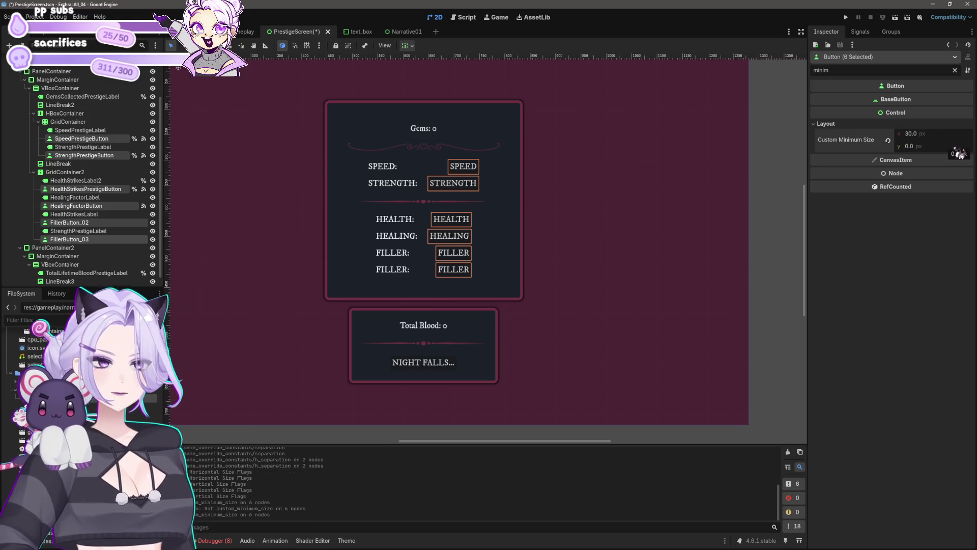
{"action": "left_click", "coordinate": [940, 138]}
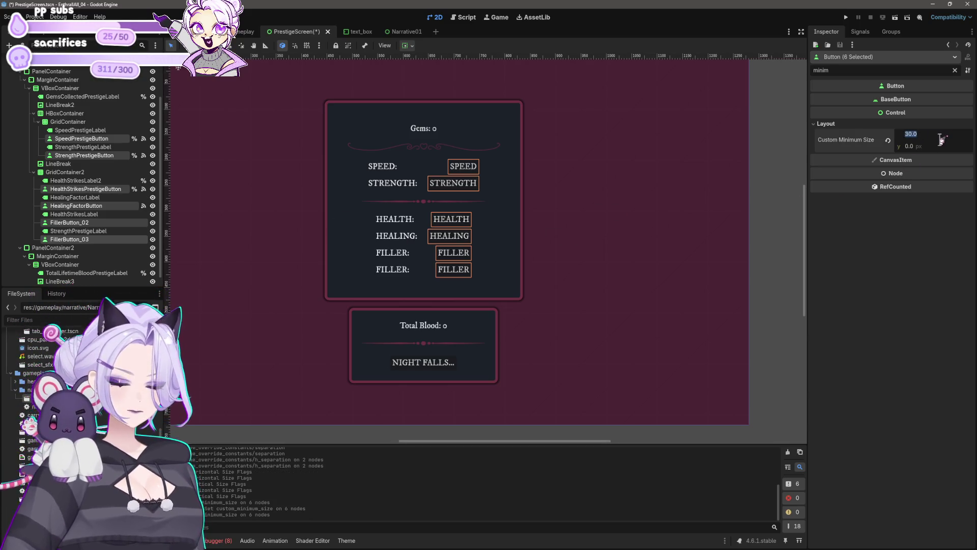
{"action": "type", "text": "40"}
{"action": "key", "text": "BackSpace"}
{"action": "key", "text": "BackSpace"}
{"action": "type", "text": "0"}
{"action": "key", "text": "Return"}
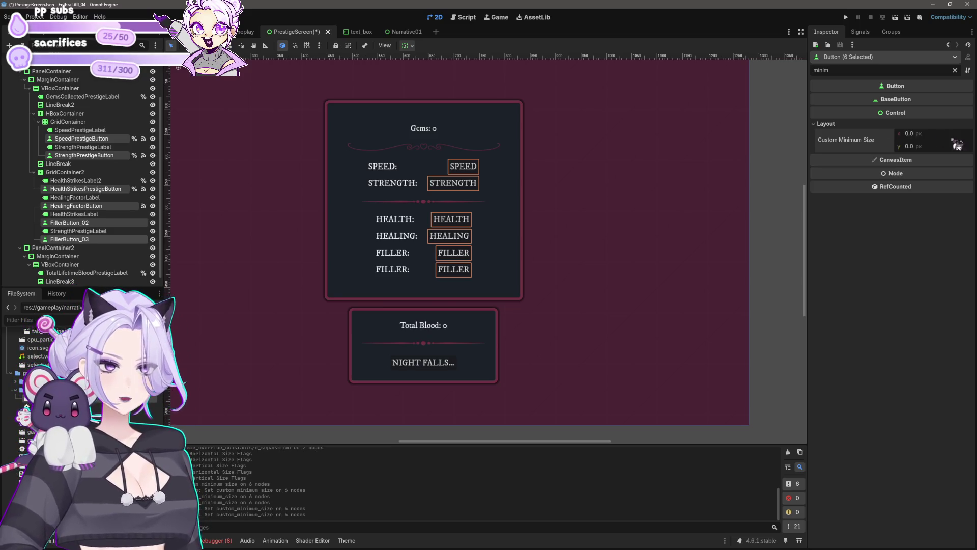
{"action": "scroll", "coordinate": [527, 246], "scroll_direction": "up", "scroll_amount": 3}
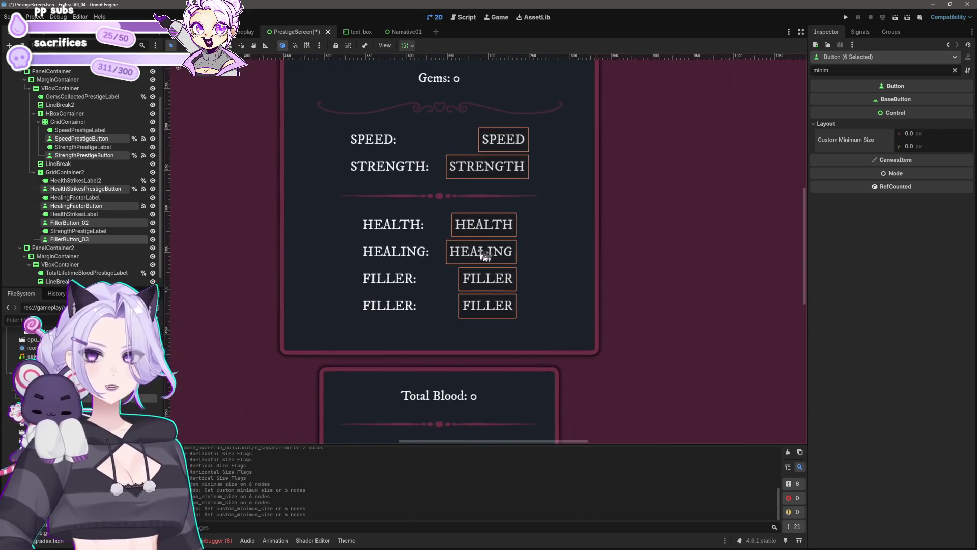
Turn on Horizontal Expand for the last FILLER button
{"action": "left_click", "coordinate": [77, 240]}
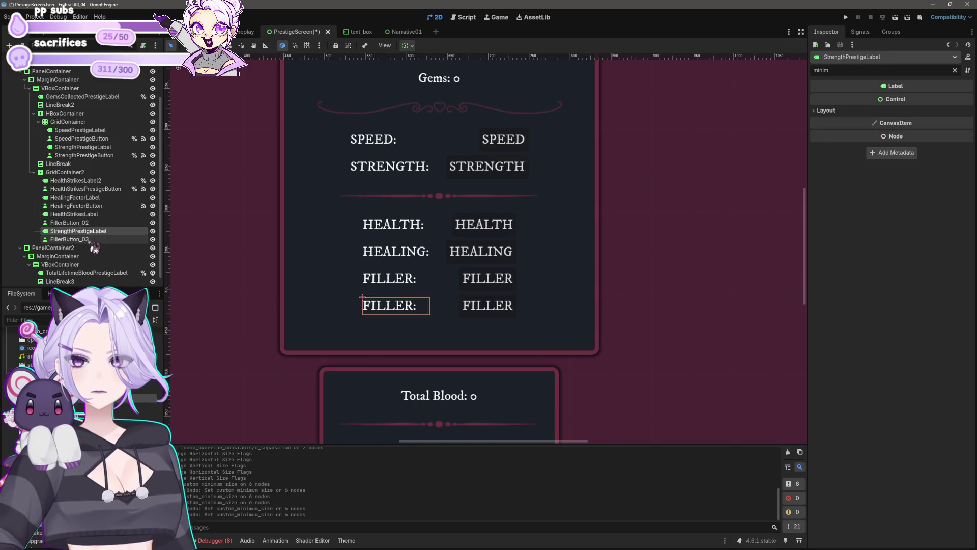
{"action": "left_click", "coordinate": [826, 124]}
{"action": "double_click", "coordinate": [860, 71]}
{"action": "type", "text": "size"}
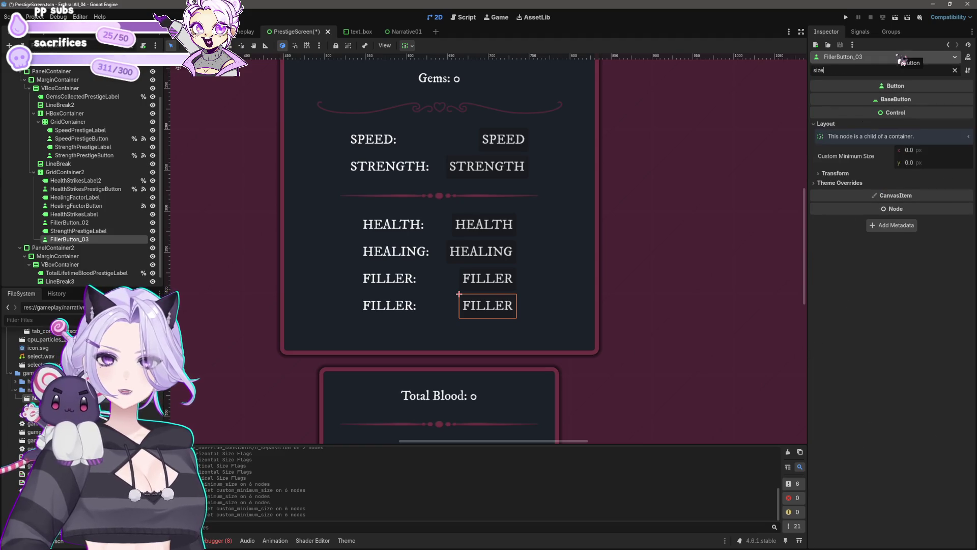
{"action": "left_click", "coordinate": [846, 185]}
{"action": "left_click", "coordinate": [860, 174]}
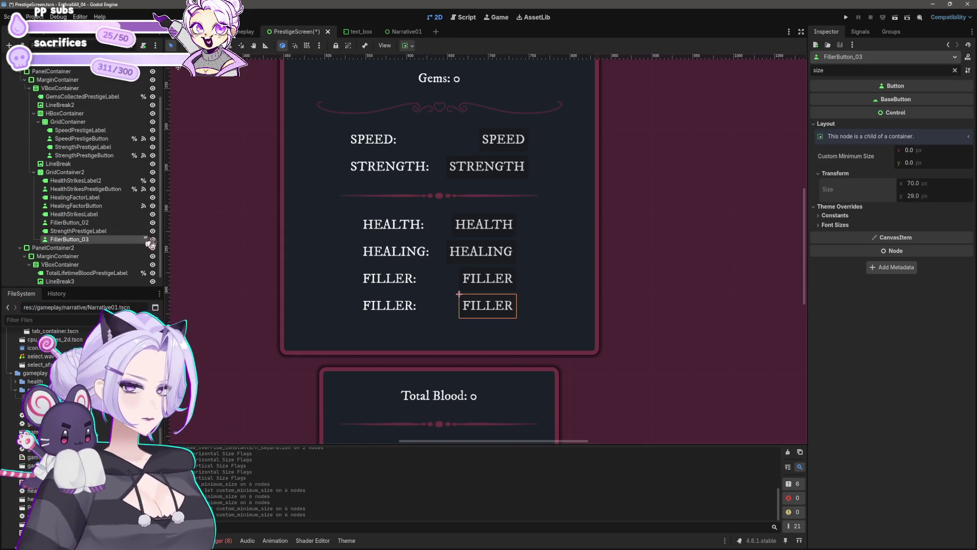
{"action": "left_click", "coordinate": [407, 46]}
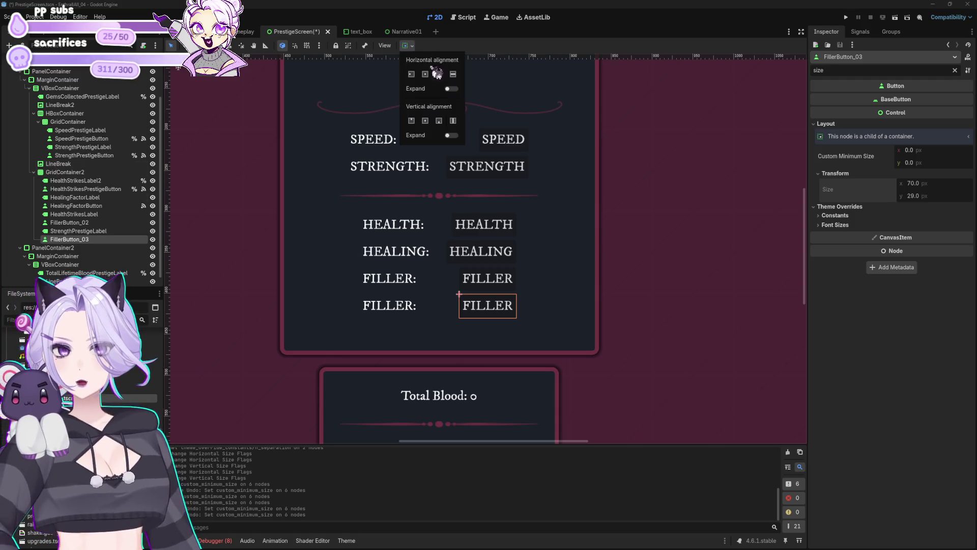
{"action": "left_click", "coordinate": [451, 89]}
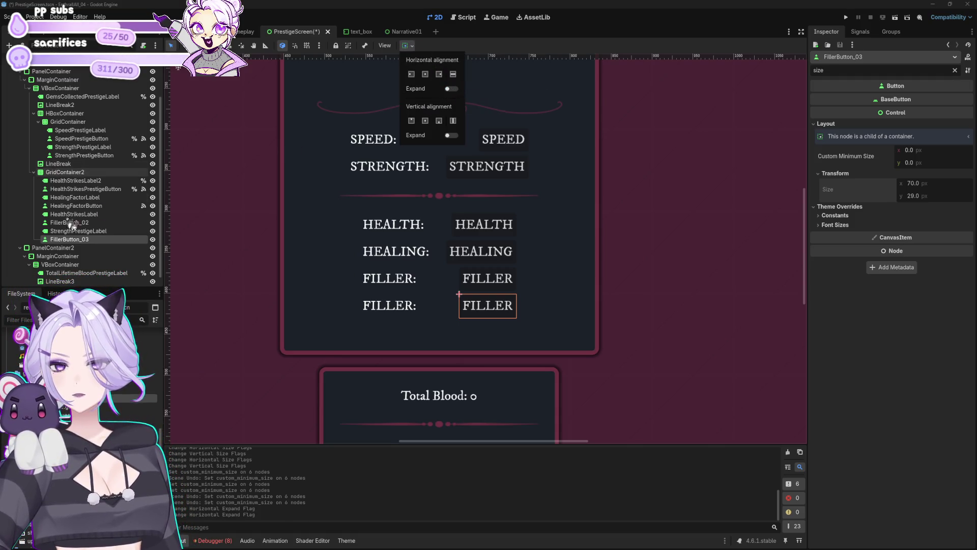
Select both FILLER buttons, then the lower grid with the filter cleared, and bring up its node menu
{"action": "left_click", "coordinate": [76, 175]}
{"action": "left_click", "coordinate": [77, 180]}
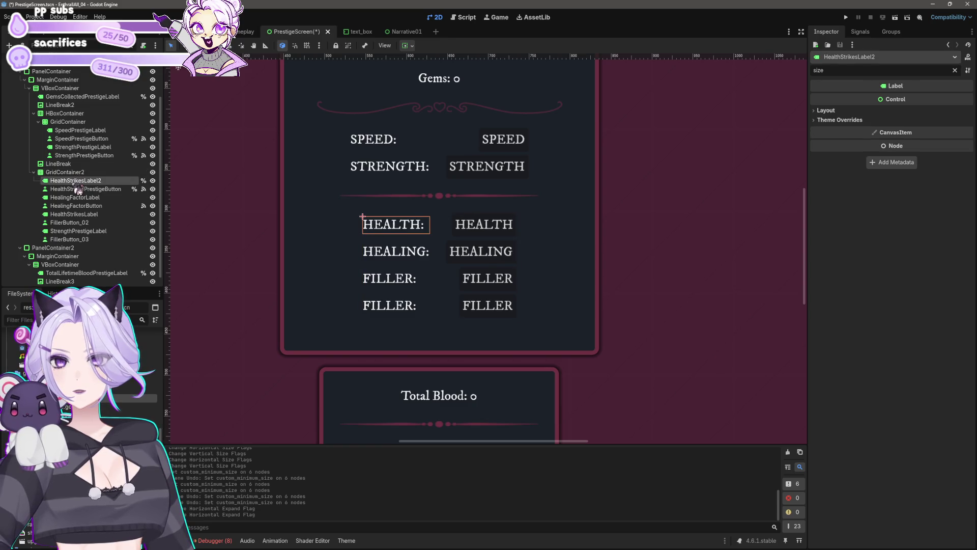
{"action": "left_click", "coordinate": [77, 241]}
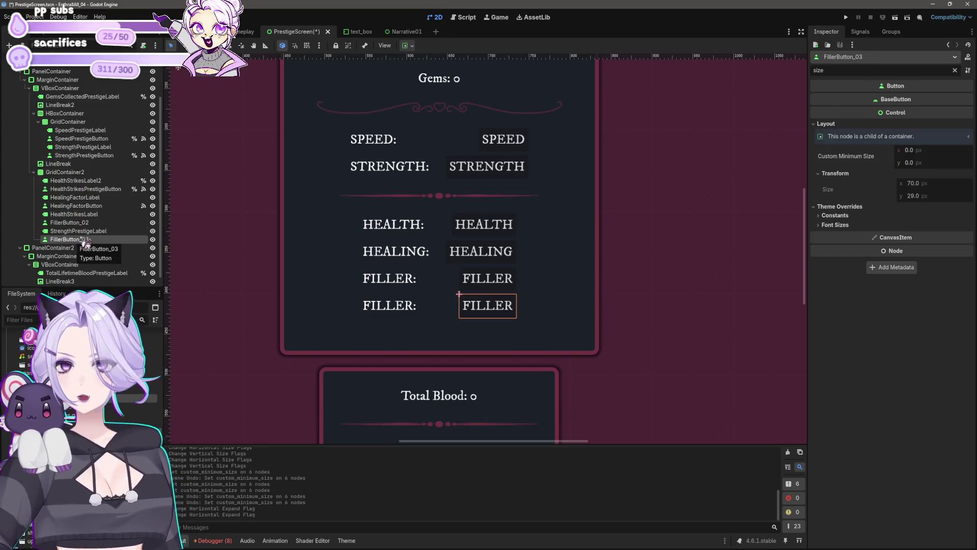
{"action": "left_click", "coordinate": [81, 223], "text": "ctrl"}
{"action": "left_click", "coordinate": [64, 172]}
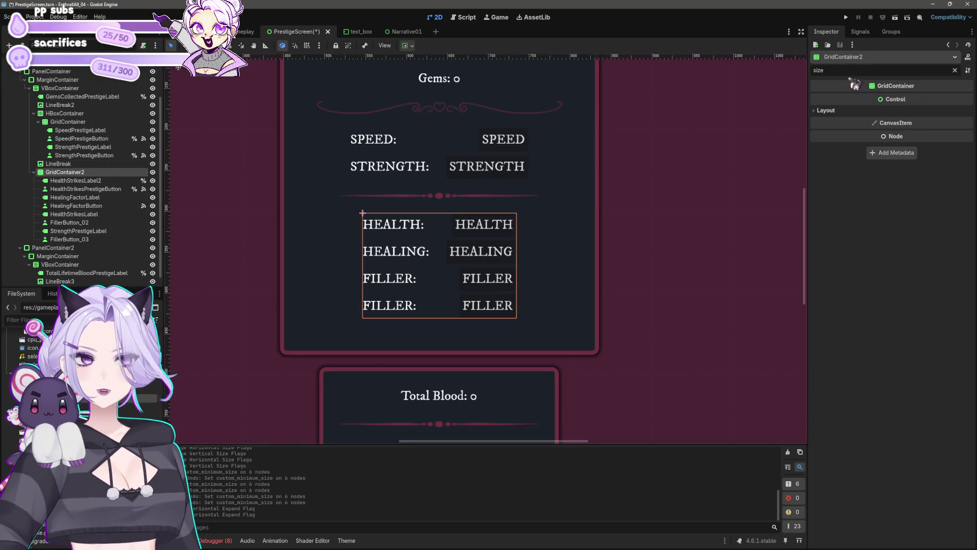
{"action": "left_click", "coordinate": [954, 70]}
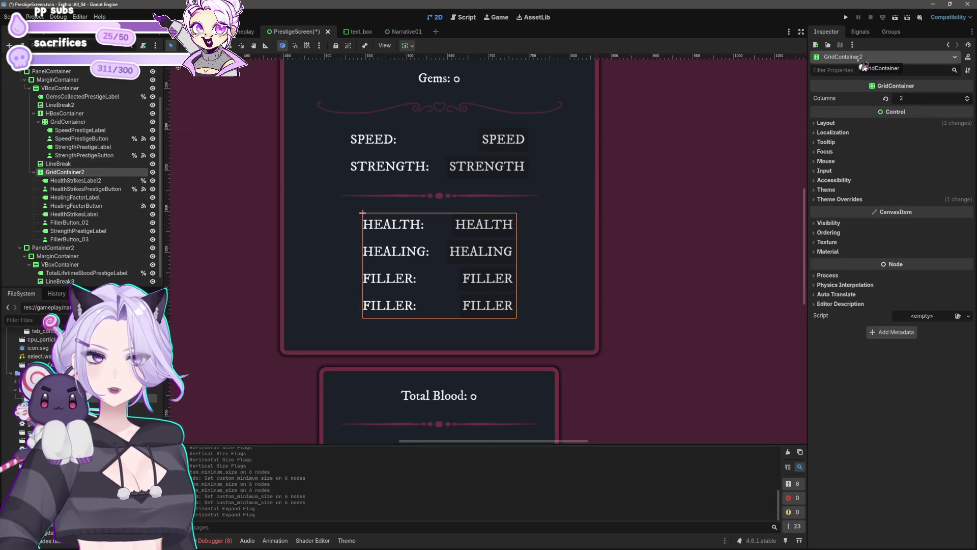
{"action": "right_click", "coordinate": [87, 181]}
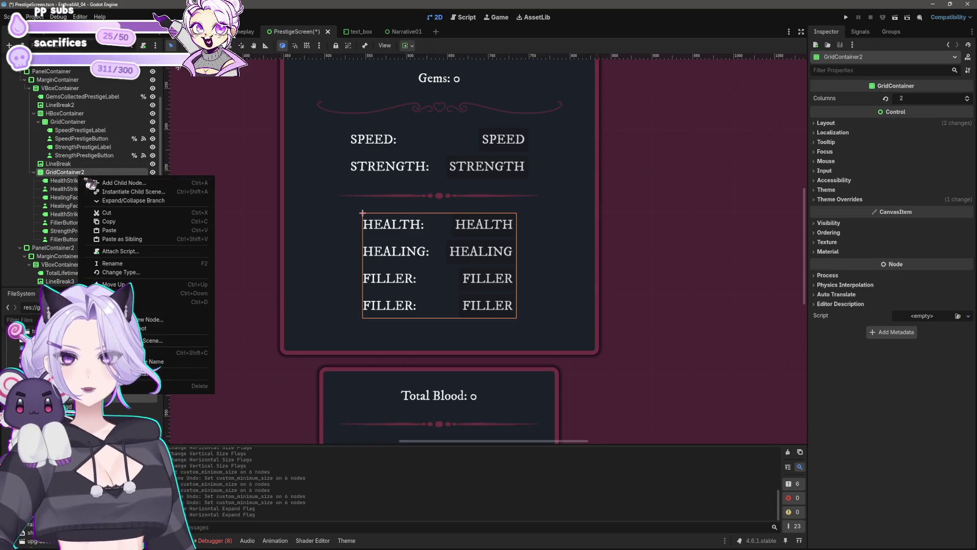
Add an HBoxContainer child to the lower upgrade grid
{"action": "left_click", "coordinate": [97, 183]}
{"action": "type", "text": "v"}
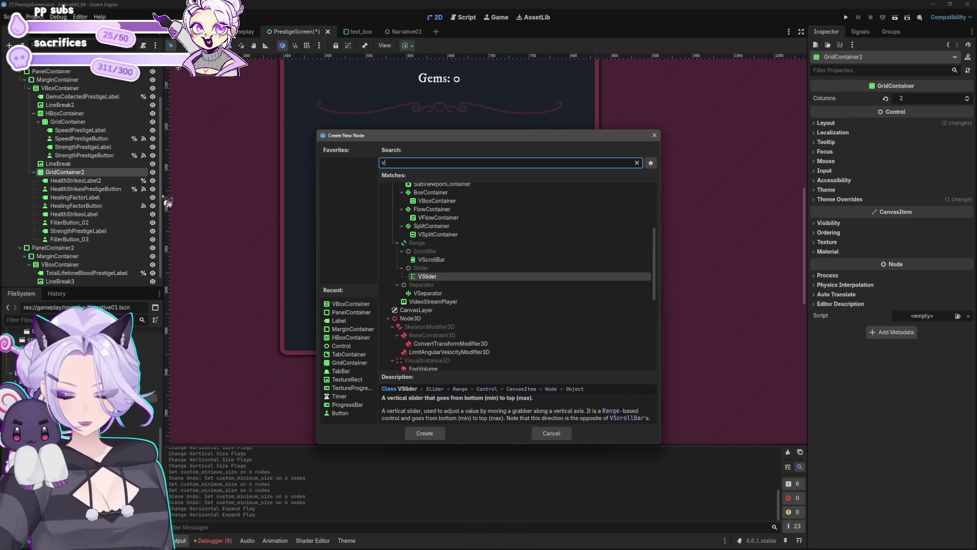
{"action": "key", "text": "BackSpace"}
{"action": "type", "text": "hbox"}
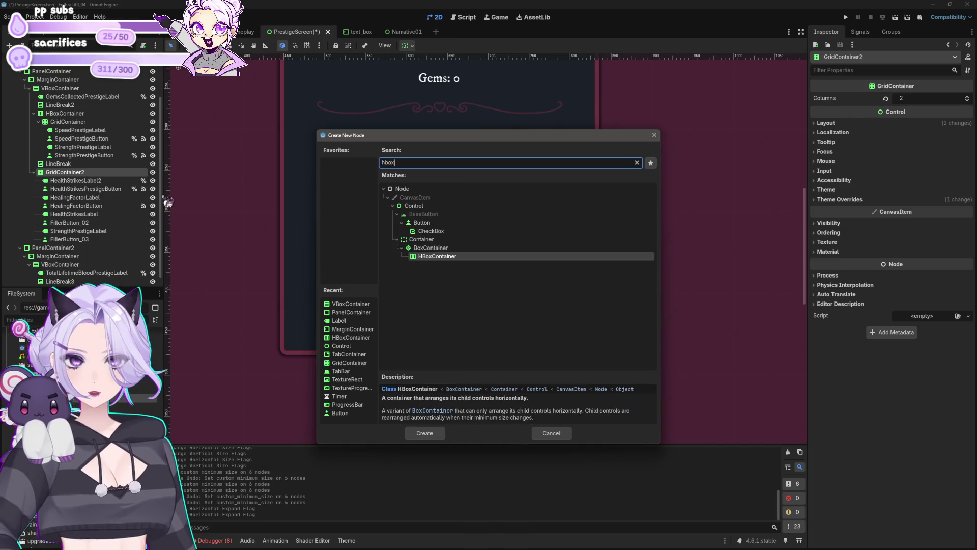
{"action": "left_click", "coordinate": [415, 433]}
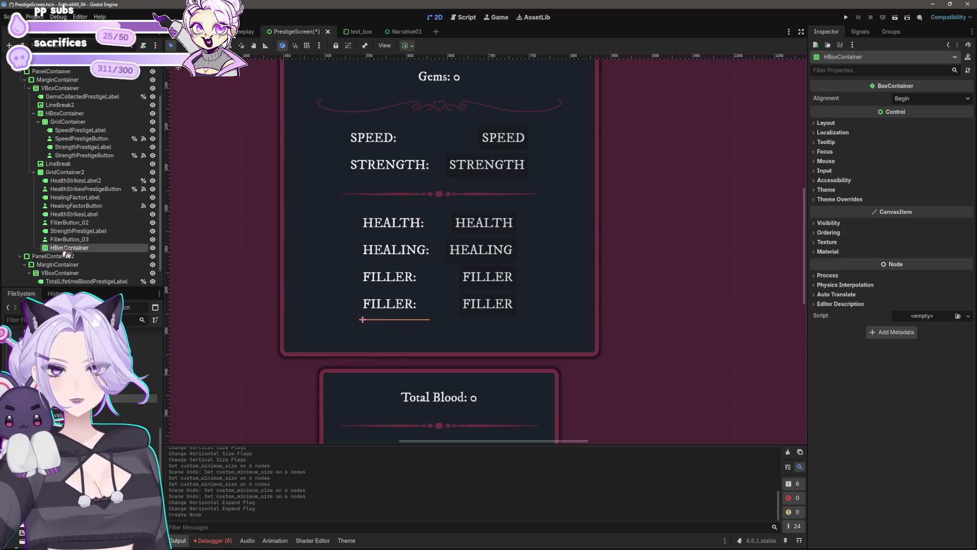
Try moving the FILLER buttons into the new row box, then undo and restore the HEALING button
{"action": "mouse_move", "coordinate": [74, 243]}
{"action": "left_mouse_down"}
{"action": "mouse_move", "coordinate": [85, 252]}
{"action": "mouse_move", "coordinate": [101, 243]}
{"action": "mouse_move", "coordinate": [90, 256]}
{"action": "left_mouse_up"}
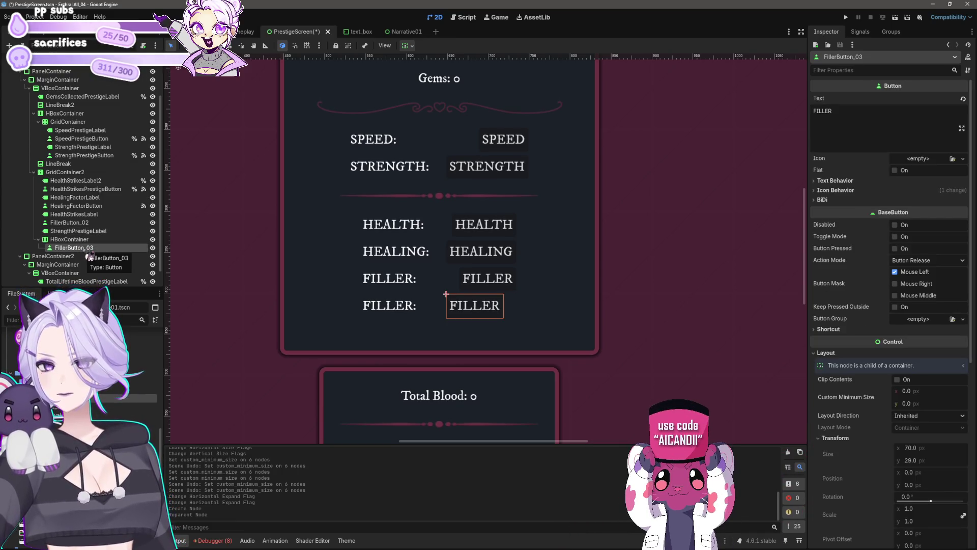
{"action": "left_click_drag", "start_coordinate": [71, 223], "coordinate": [70, 239]}
{"action": "left_click_drag", "start_coordinate": [76, 206], "coordinate": [93, 232]}
{"action": "mouse_move", "coordinate": [98, 198]}
{"action": "left_mouse_down"}
{"action": "mouse_move", "coordinate": [101, 223]}
{"action": "mouse_move", "coordinate": [101, 199]}
{"action": "left_mouse_up"}
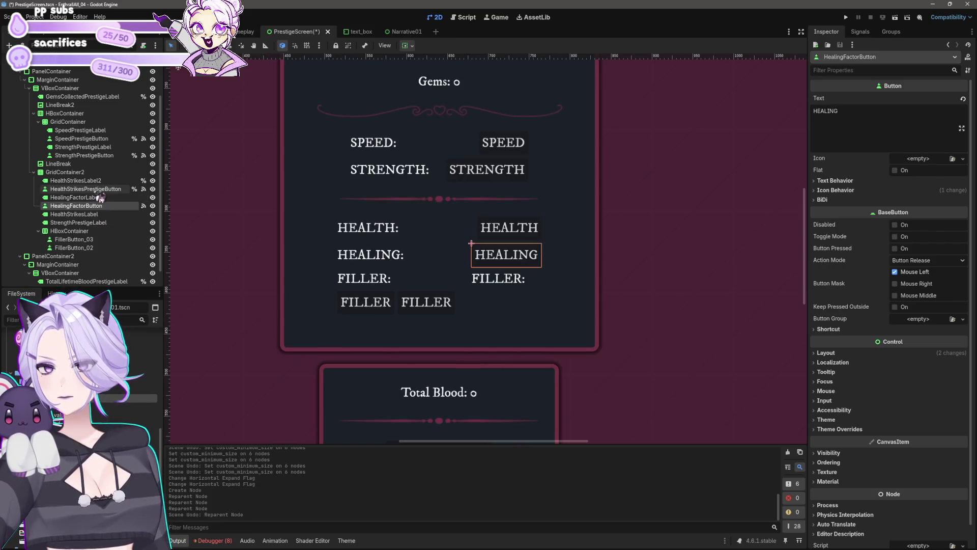
{"action": "key", "text": "ctrl+z"}
{"action": "key", "text": "ctrl+z"}
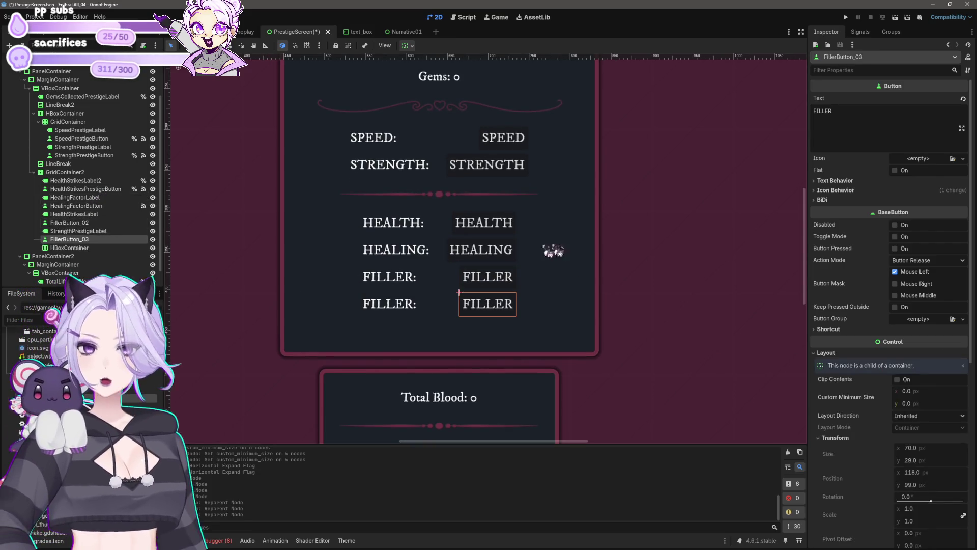
{"action": "left_click", "coordinate": [646, 233]}
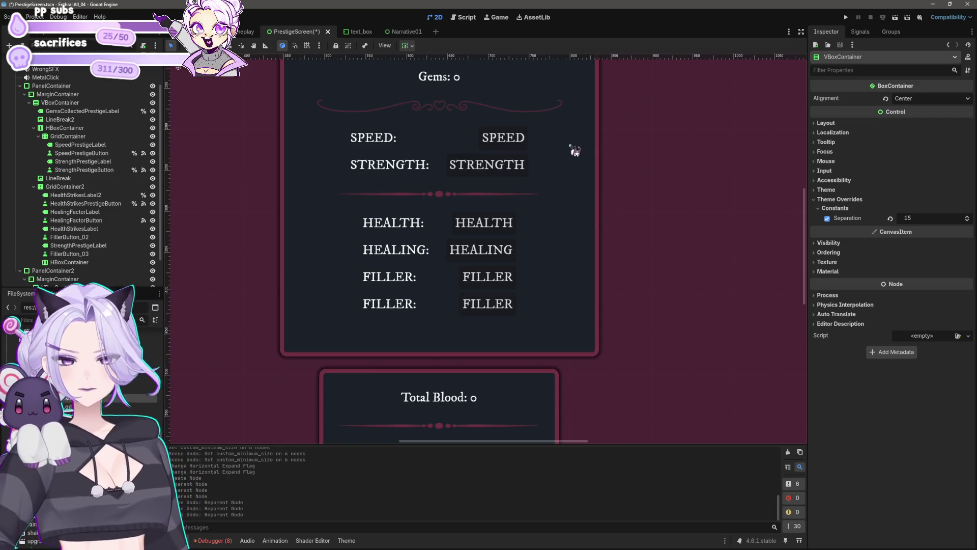
Add an HBoxContainer to GridContainer2 as its first child
{"action": "left_click", "coordinate": [63, 187]}
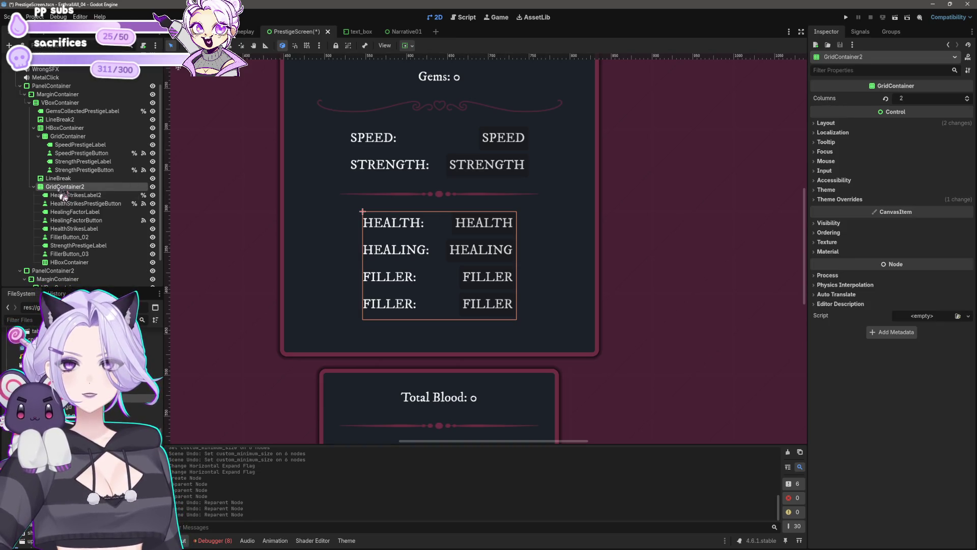
{"action": "left_click", "coordinate": [69, 195]}
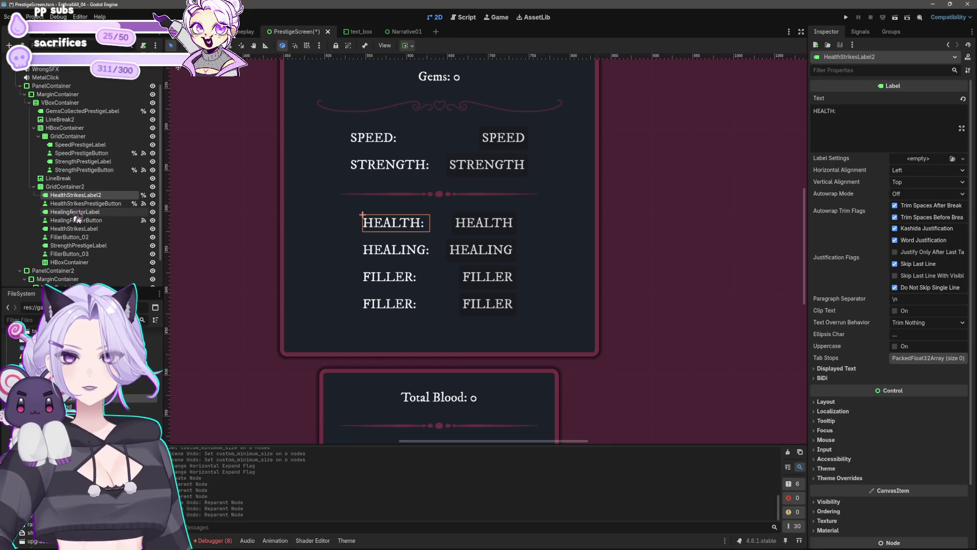
{"action": "right_click", "coordinate": [74, 187]}
{"action": "left_click", "coordinate": [100, 197]}
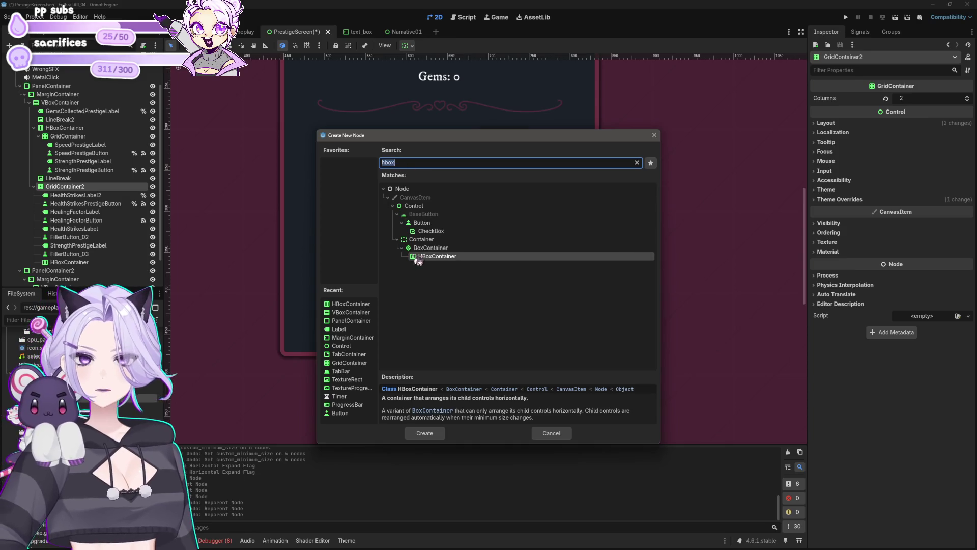
{"action": "type", "text": "vbox"}
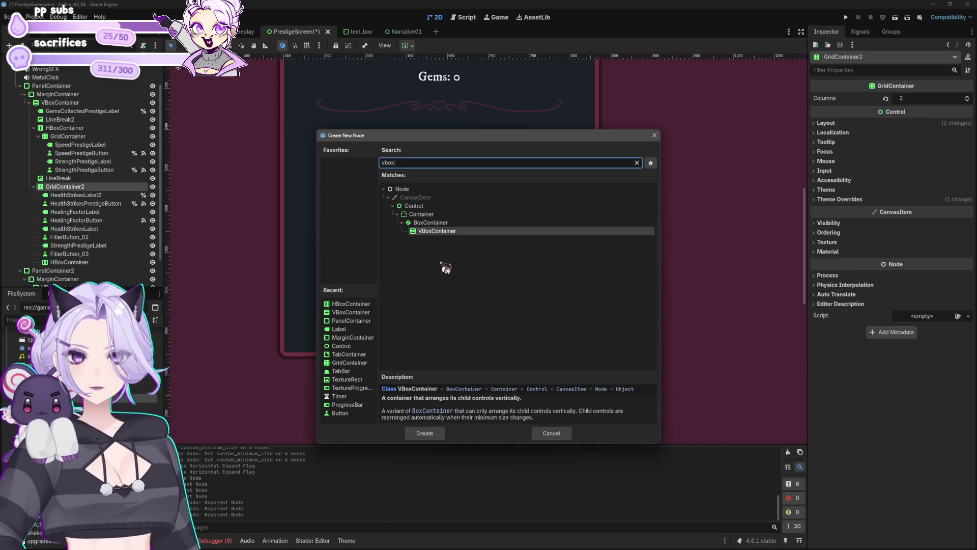
{"action": "key", "text": "BackSpace"}
{"action": "key", "text": "BackSpace"}
{"action": "key", "text": "BackSpace"}
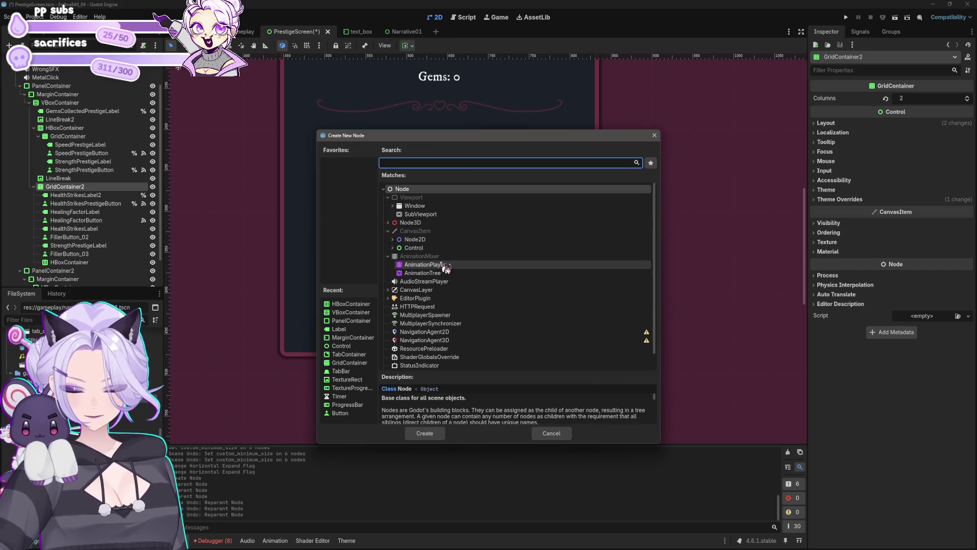
{"action": "type", "text": "hbox"}
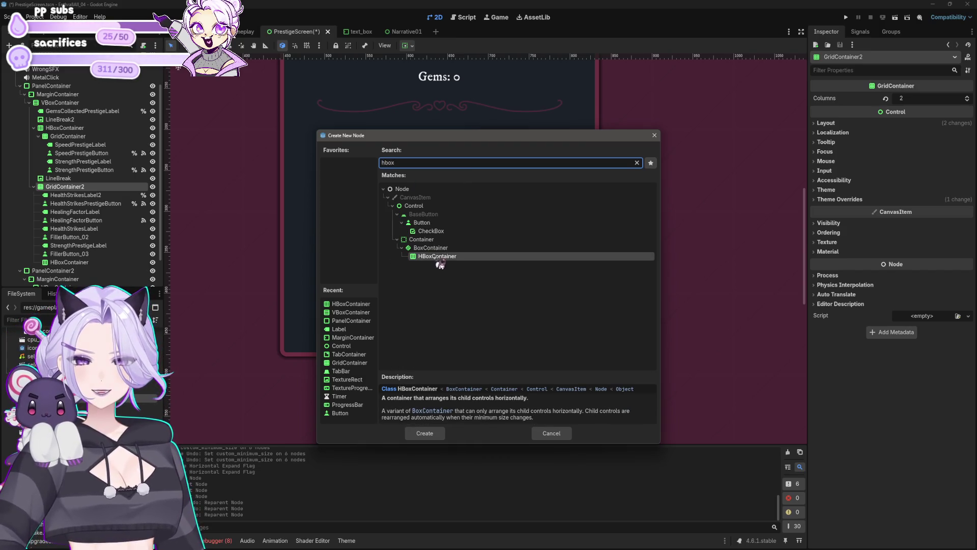
{"action": "left_click", "coordinate": [431, 432]}
{"action": "left_click_drag", "start_coordinate": [69, 262], "coordinate": [75, 193]}
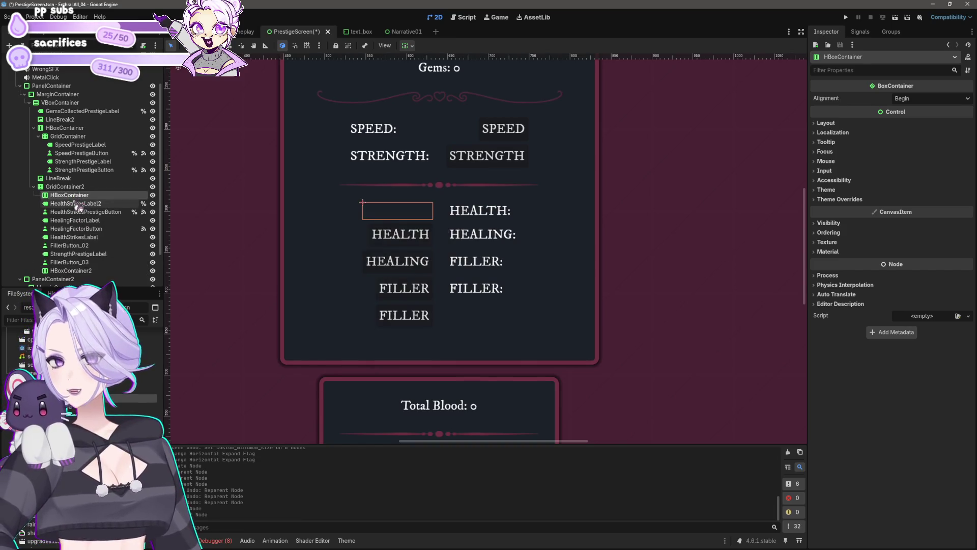
Move the four upgrade labels into HBoxContainer and the four buttons into HBoxContainer2
{"action": "left_click", "coordinate": [75, 203]}
{"action": "left_click", "coordinate": [75, 220], "text": "ctrl"}
{"action": "left_click", "coordinate": [74, 237], "text": "ctrl"}
{"action": "left_click", "coordinate": [78, 253], "text": "ctrl"}
{"action": "left_click_drag", "start_coordinate": [99, 237], "coordinate": [100, 195]}
{"action": "left_click", "coordinate": [107, 237]}
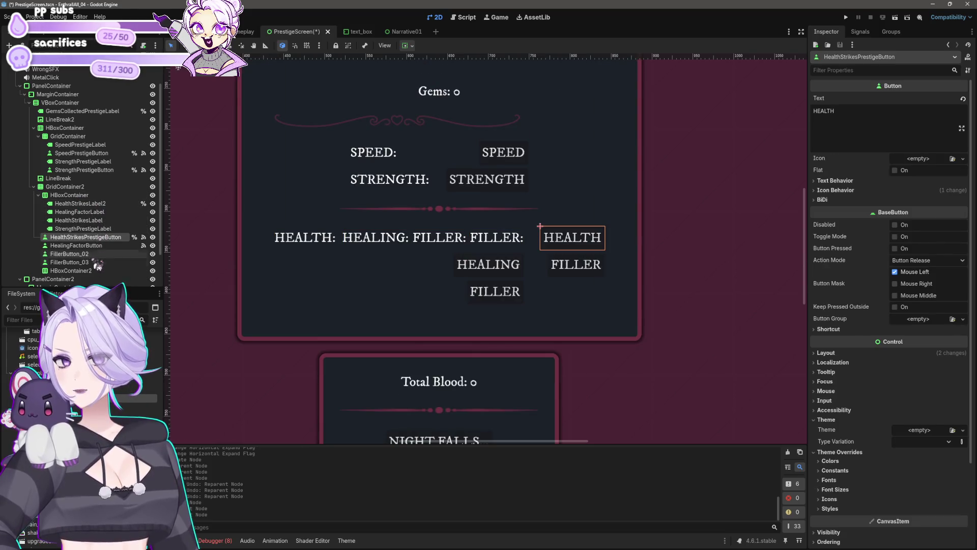
{"action": "left_click", "coordinate": [86, 262], "text": "shift"}
{"action": "left_click_drag", "start_coordinate": [93, 278], "coordinate": [94, 278]}
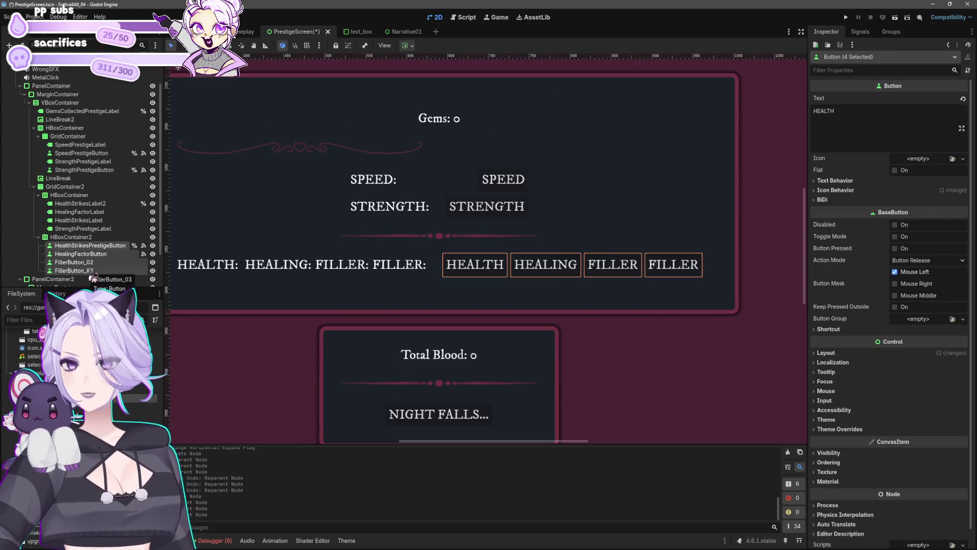
Check the resulting row, then undo both moves to restore the two-column grid
{"action": "left_click", "coordinate": [79, 238]}
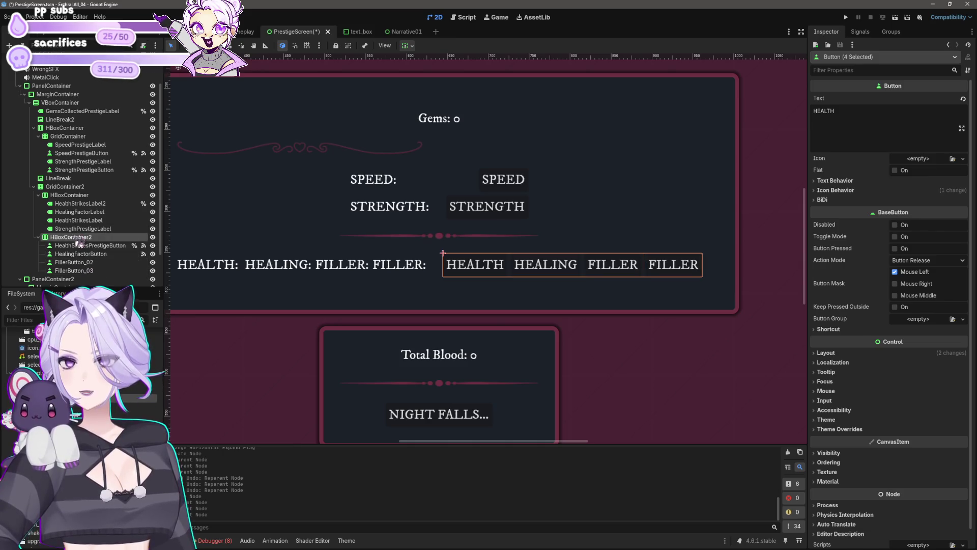
{"action": "scroll", "coordinate": [567, 233], "scroll_direction": "down", "scroll_amount": 4}
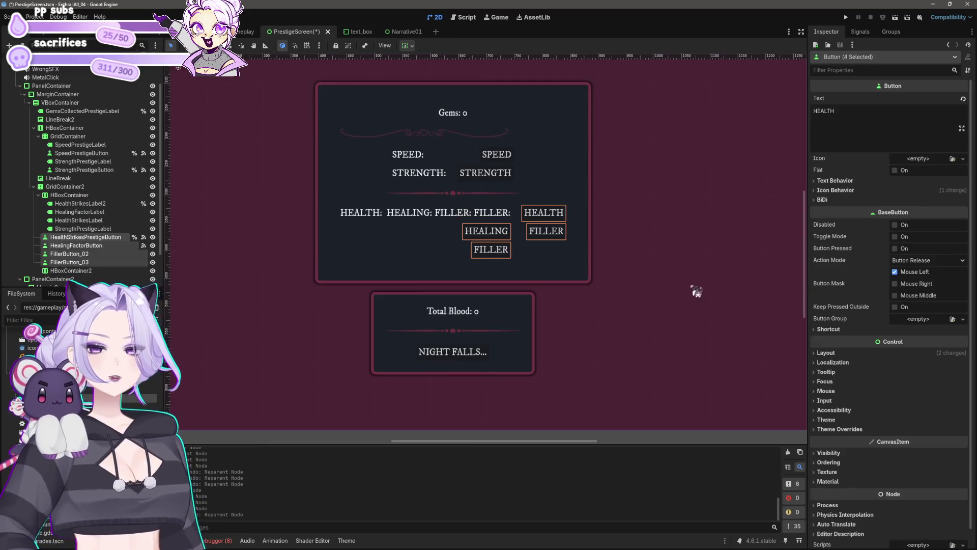
{"action": "key", "text": "ctrl+z"}
{"action": "key", "text": "ctrl+z"}
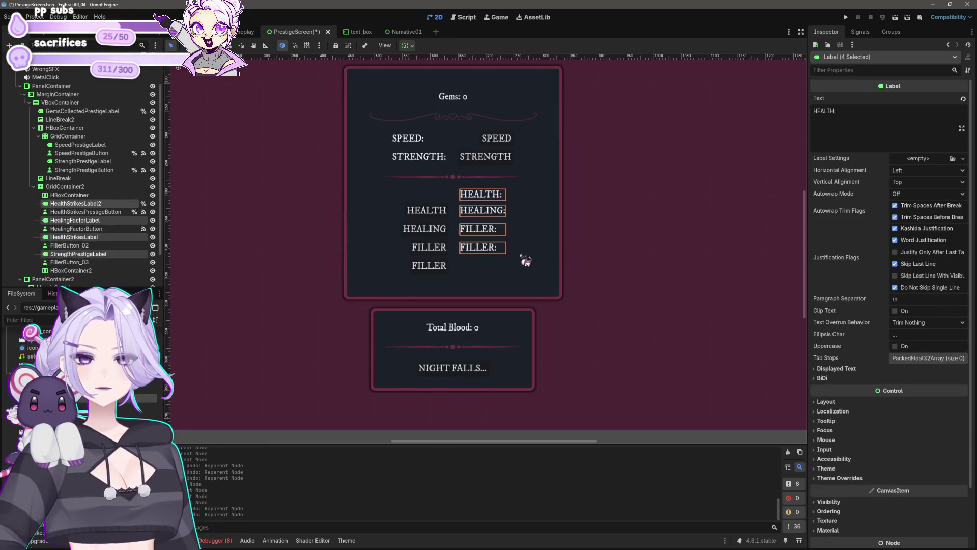
{"action": "key", "text": "ctrl+z"}
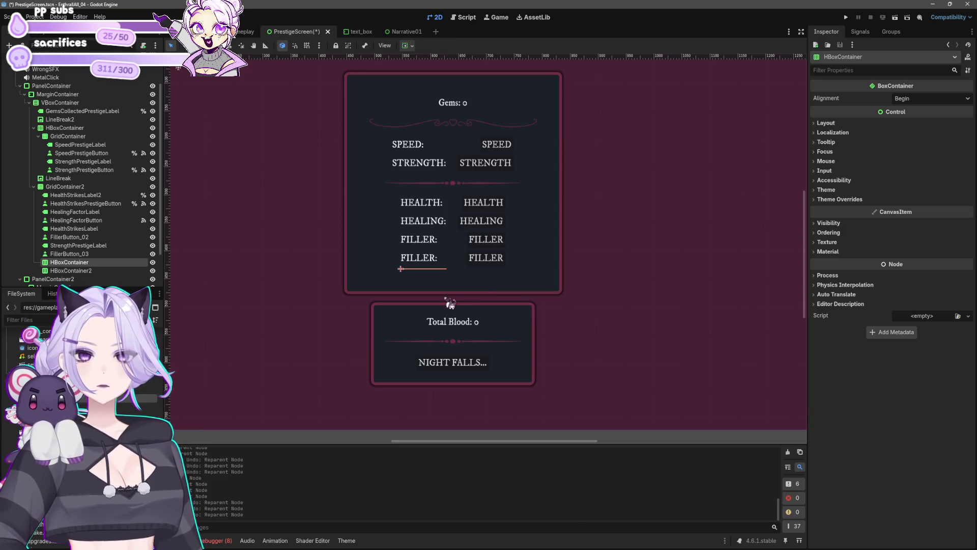
{"action": "left_click", "coordinate": [66, 187]}
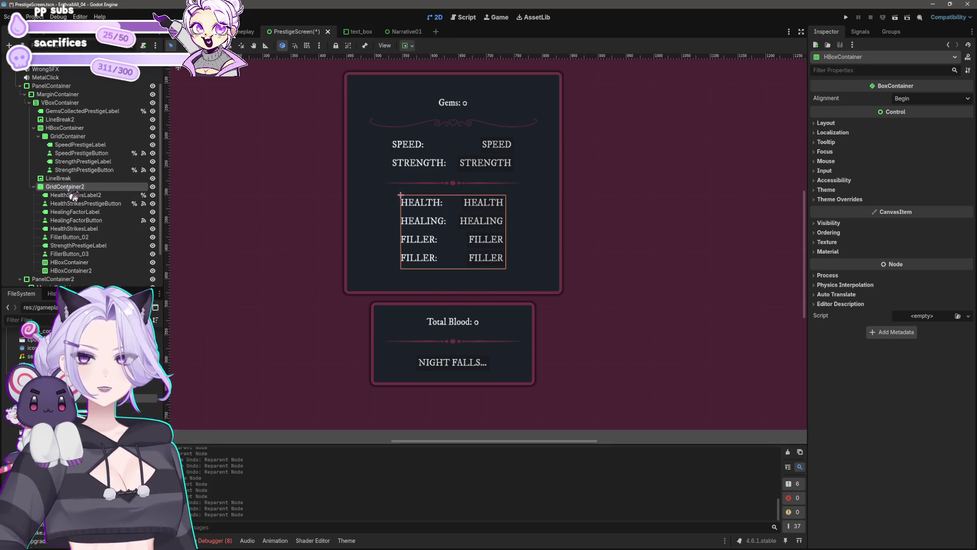
Add a VBoxContainer to GridContainer2 and nest it inside HBoxContainer
{"action": "right_click", "coordinate": [75, 188]}
{"action": "left_click", "coordinate": [106, 198]}
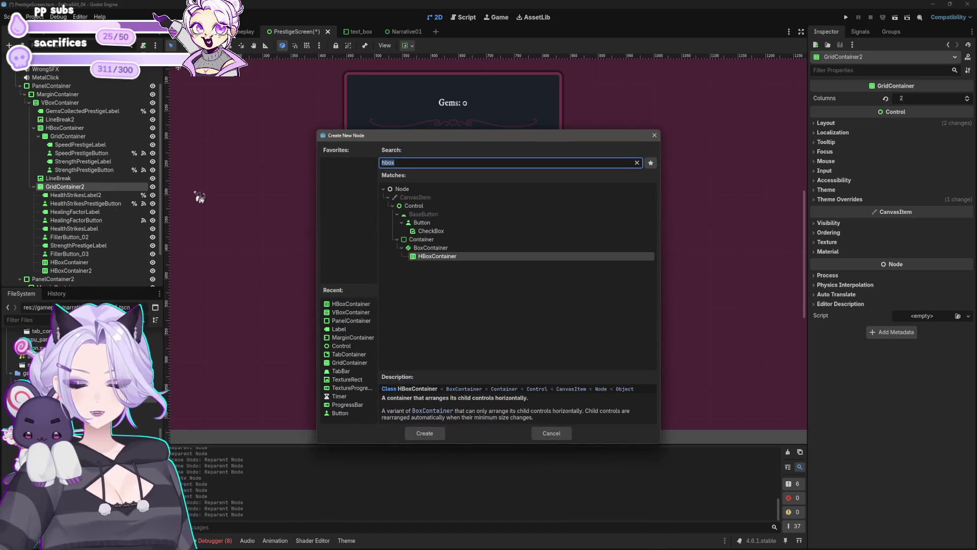
{"action": "type", "text": "vbox"}
{"action": "left_click", "coordinate": [448, 433]}
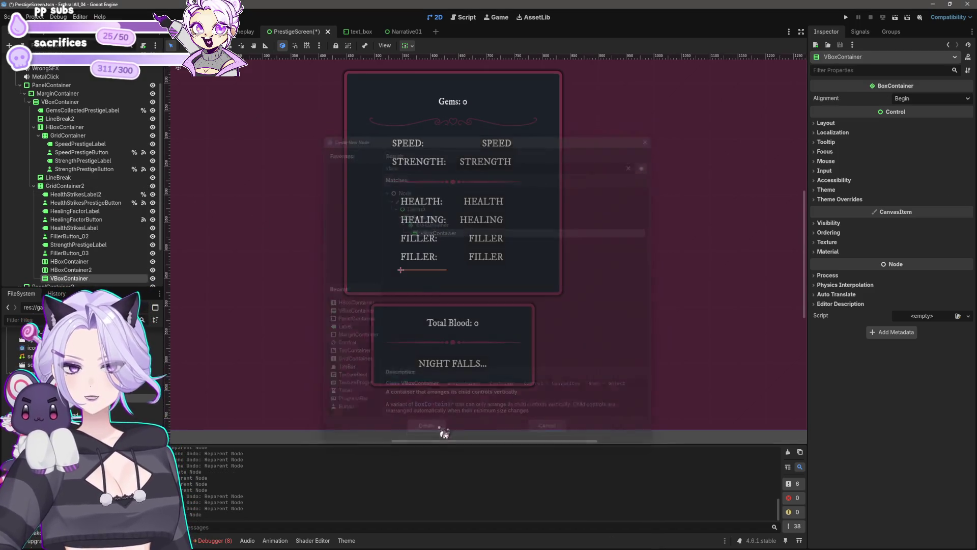
{"action": "scroll", "coordinate": [95, 275], "scroll_direction": "down", "scroll_amount": 3}
{"action": "left_click", "coordinate": [84, 220]}
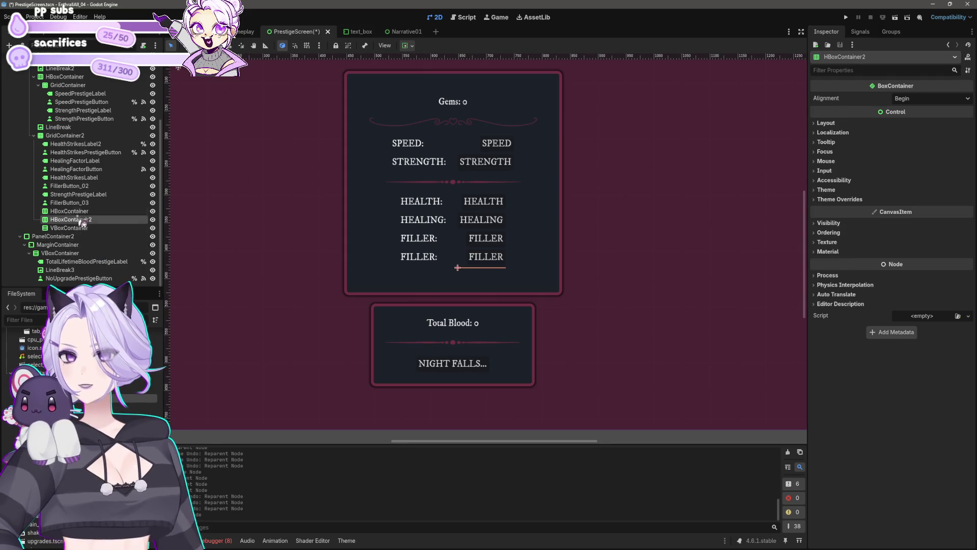
{"action": "left_click", "coordinate": [84, 211], "text": "ctrl"}
{"action": "left_click_drag", "start_coordinate": [86, 220], "coordinate": [76, 144]}
{"action": "left_click_drag", "start_coordinate": [75, 211], "coordinate": [74, 219]}
Move the HEALTH label and button into the VBoxContainer, then undo back to one HBoxContainer
{"action": "left_click", "coordinate": [84, 145]}
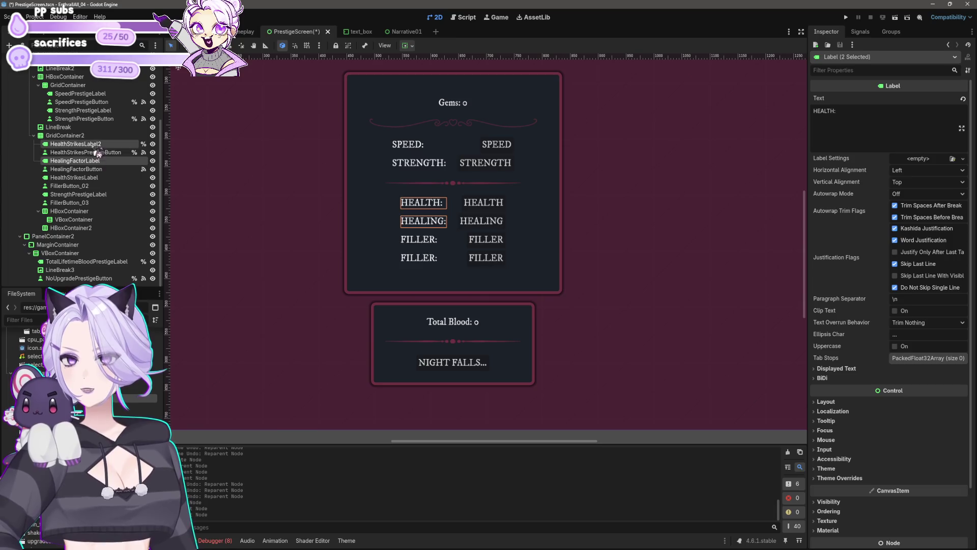
{"action": "left_click", "coordinate": [96, 152], "text": "shift"}
{"action": "mouse_move", "coordinate": [96, 153]}
{"action": "left_mouse_down"}
{"action": "mouse_move", "coordinate": [84, 210]}
{"action": "mouse_move", "coordinate": [91, 229]}
{"action": "left_mouse_up"}
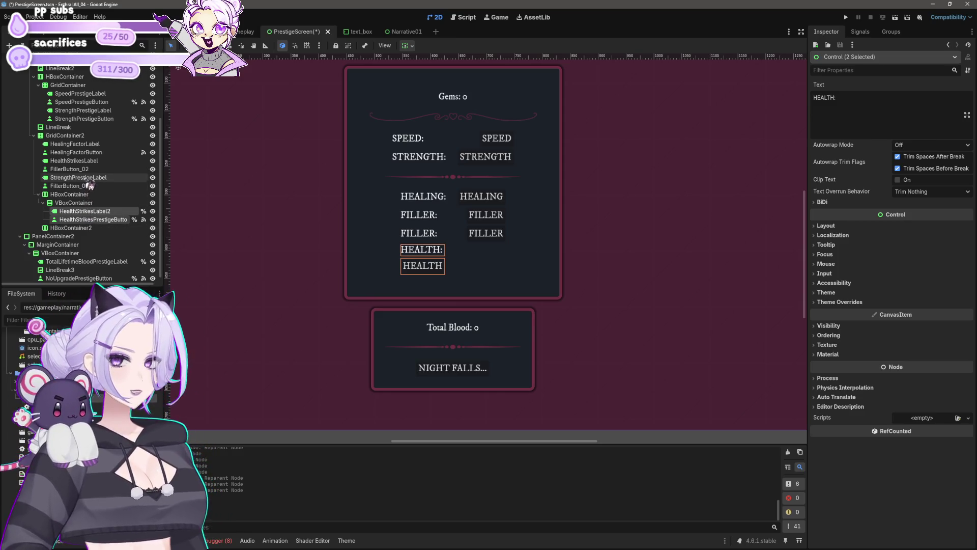
{"action": "key", "text": "ctrl+z"}
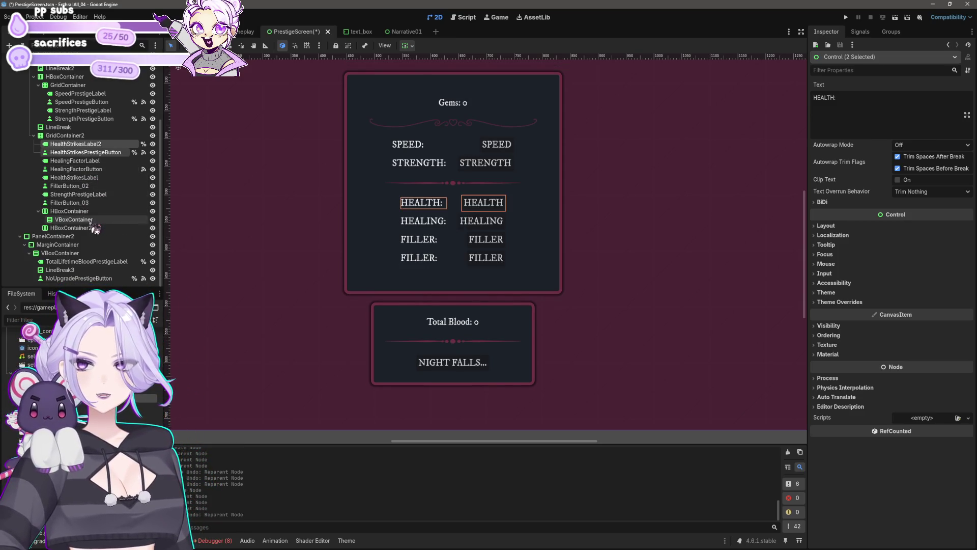
{"action": "key", "text": "ctrl+z"}
{"action": "key", "text": "ctrl+z"}
{"action": "key", "text": "ctrl+z"}
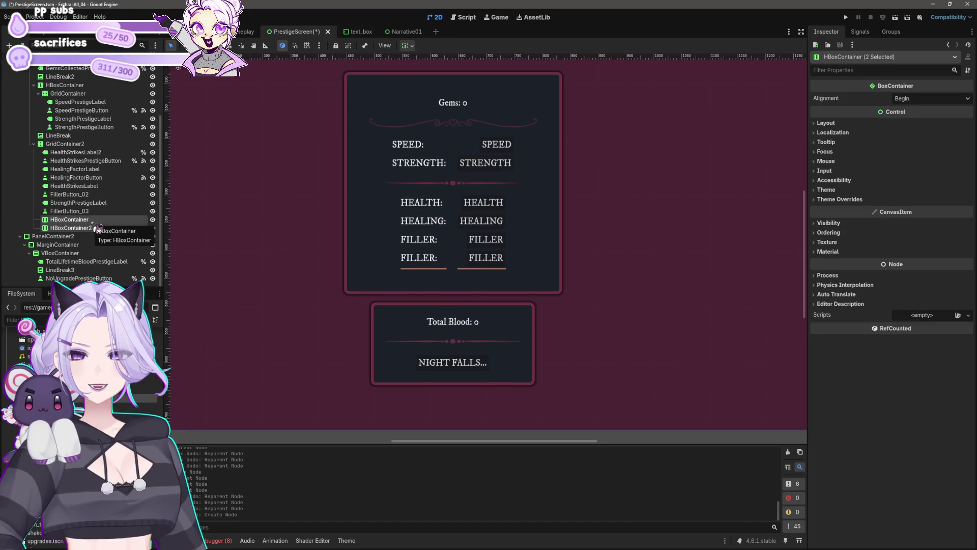
{"action": "key", "text": "ctrl+z"}
{"action": "key", "text": "ctrl+z"}
Add a VBoxContainer to GridContainer2 and return the HEALTH label and button to the grid top
{"action": "right_click", "coordinate": [81, 162]}
{"action": "left_click", "coordinate": [112, 173]}
{"action": "type", "text": "vbox"}
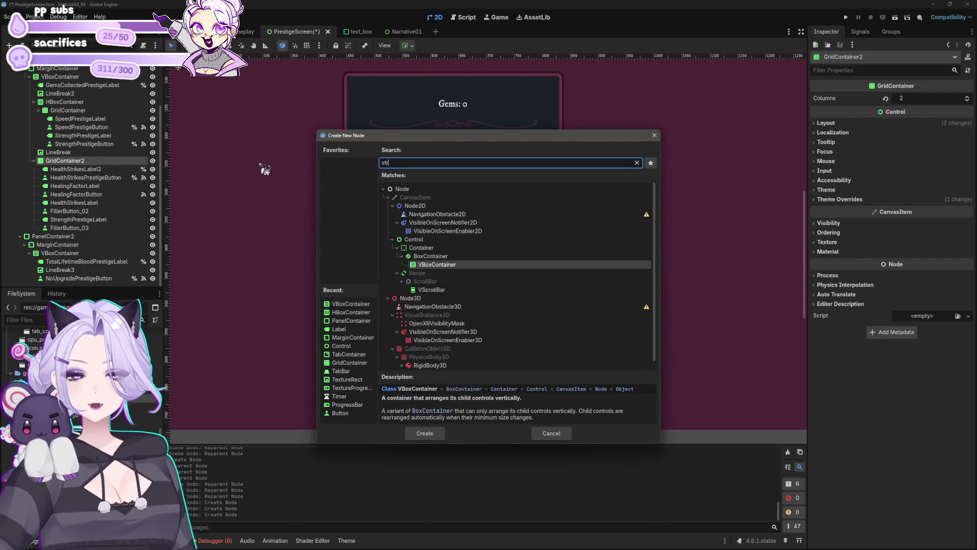
{"action": "left_click", "coordinate": [424, 433]}
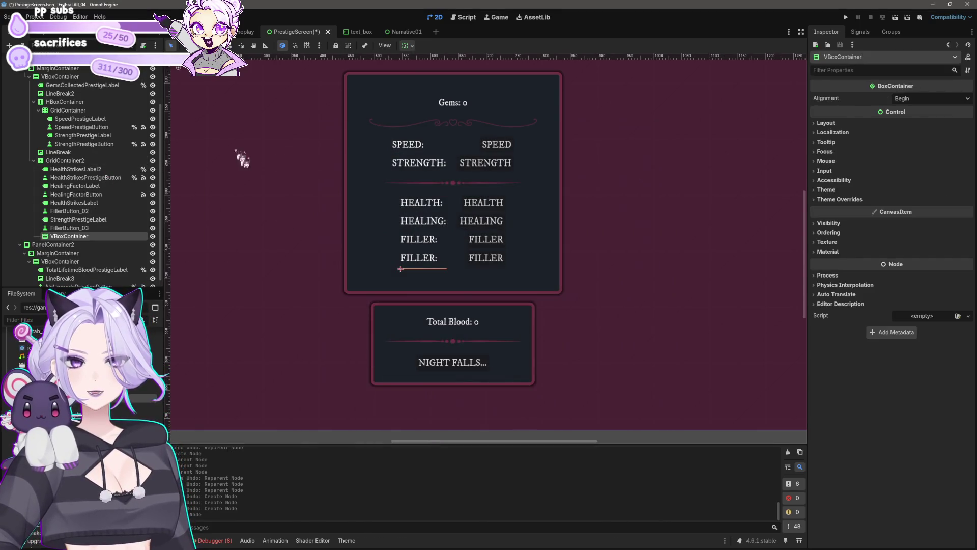
{"action": "mouse_move", "coordinate": [76, 235]}
{"action": "left_mouse_down"}
{"action": "mouse_move", "coordinate": [80, 178]}
{"action": "mouse_move", "coordinate": [72, 236]}
{"action": "left_mouse_up"}
{"action": "left_click", "coordinate": [82, 178], "text": "ctrl"}
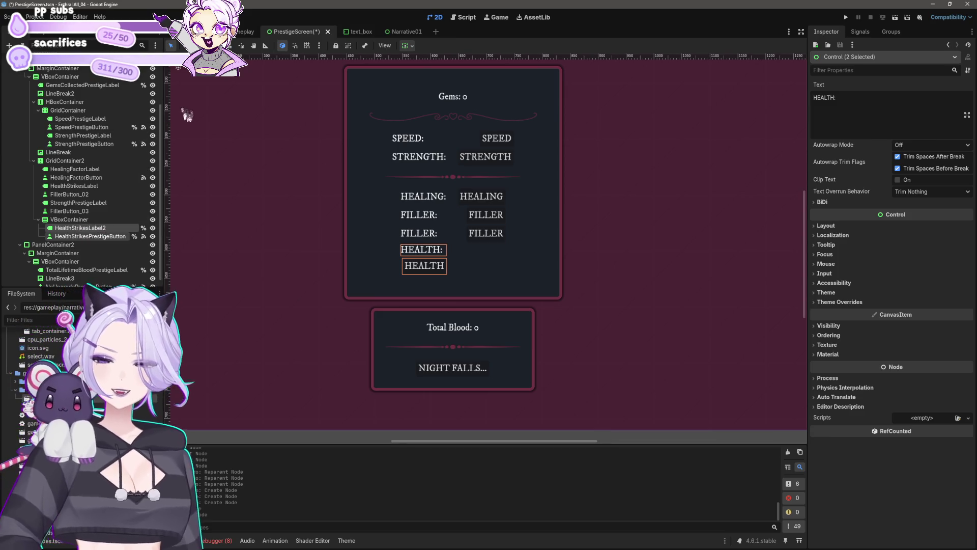
{"action": "left_click_drag", "start_coordinate": [82, 231], "coordinate": [71, 166]}
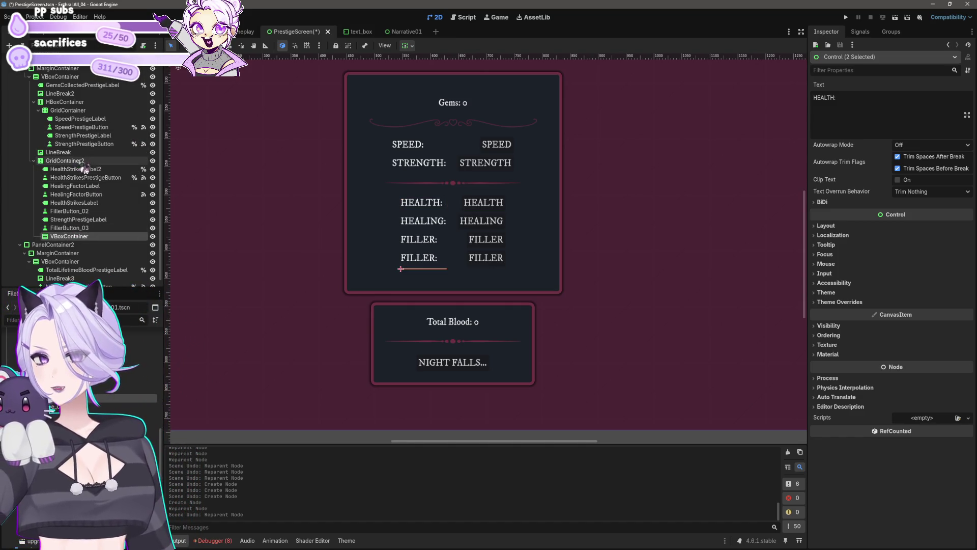
Add VBoxContainer2 and move all eight upgrade labels and buttons into VBoxContainer
{"action": "right_click", "coordinate": [84, 162]}
{"action": "left_click", "coordinate": [117, 171]}
{"action": "type", "text": "vbox"}
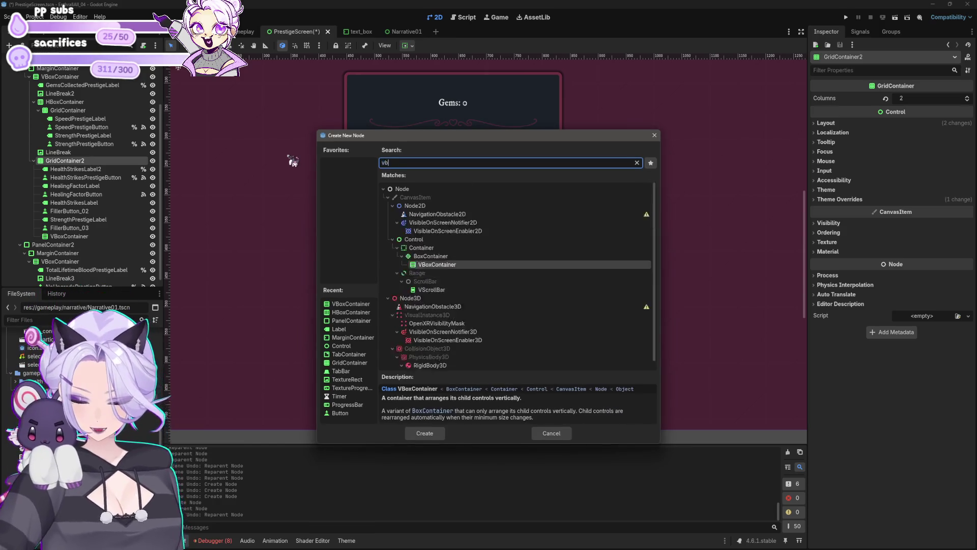
{"action": "left_click", "coordinate": [425, 433]}
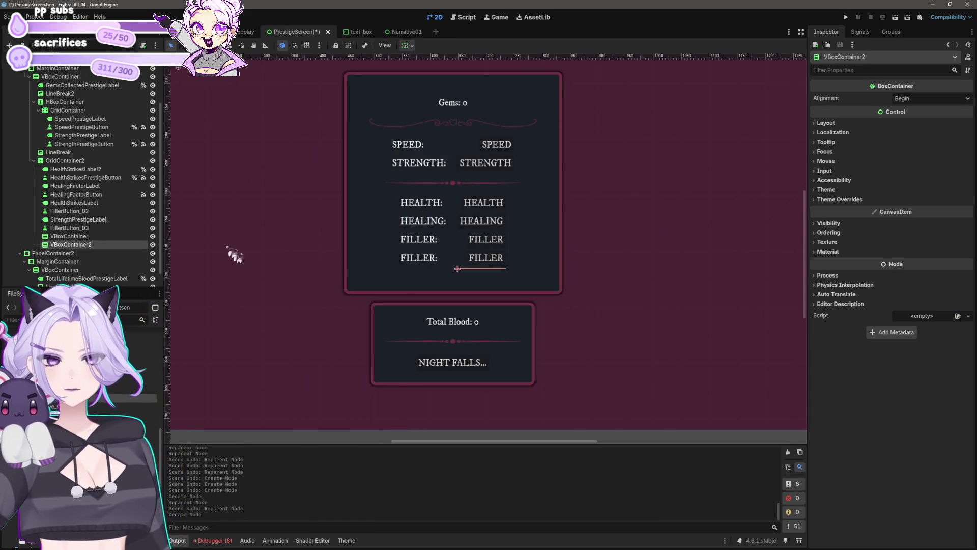
{"action": "left_click", "coordinate": [100, 229]}
{"action": "left_click", "coordinate": [94, 170], "text": "shift"}
{"action": "mouse_move", "coordinate": [94, 170]}
{"action": "left_mouse_down"}
{"action": "mouse_move", "coordinate": [98, 218]}
{"action": "mouse_move", "coordinate": [82, 240]}
{"action": "left_mouse_up"}
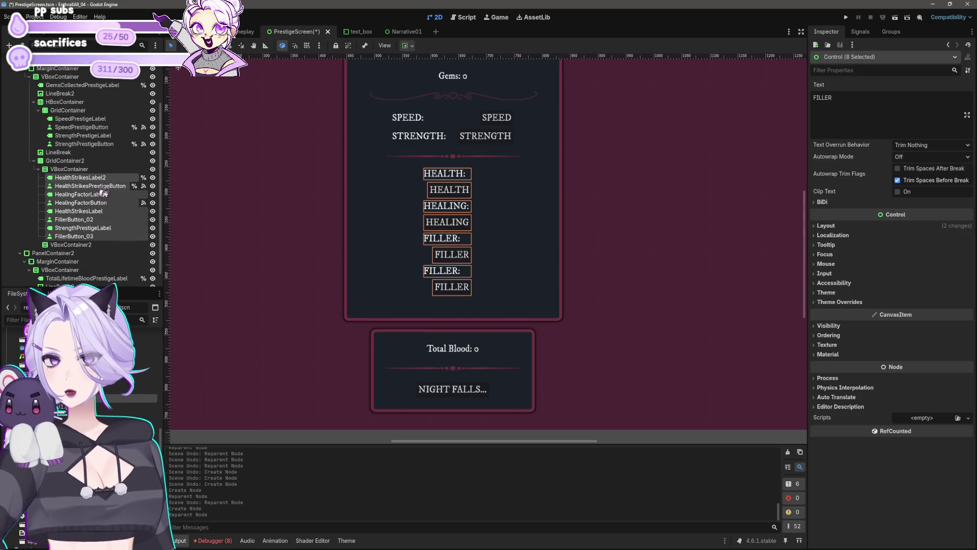
Move the four upgrade buttons into VBoxContainer2
{"action": "left_click", "coordinate": [100, 186]}
{"action": "left_click", "coordinate": [102, 203], "text": "ctrl"}
{"action": "left_click", "coordinate": [102, 219], "text": "ctrl"}
{"action": "left_click", "coordinate": [102, 236], "text": "ctrl"}
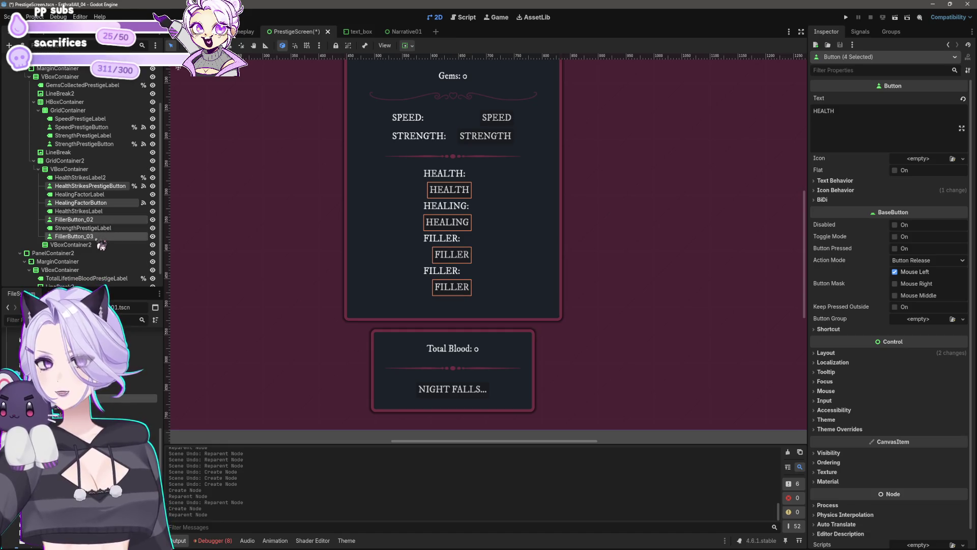
{"action": "left_click_drag", "start_coordinate": [94, 254], "coordinate": [95, 253]}
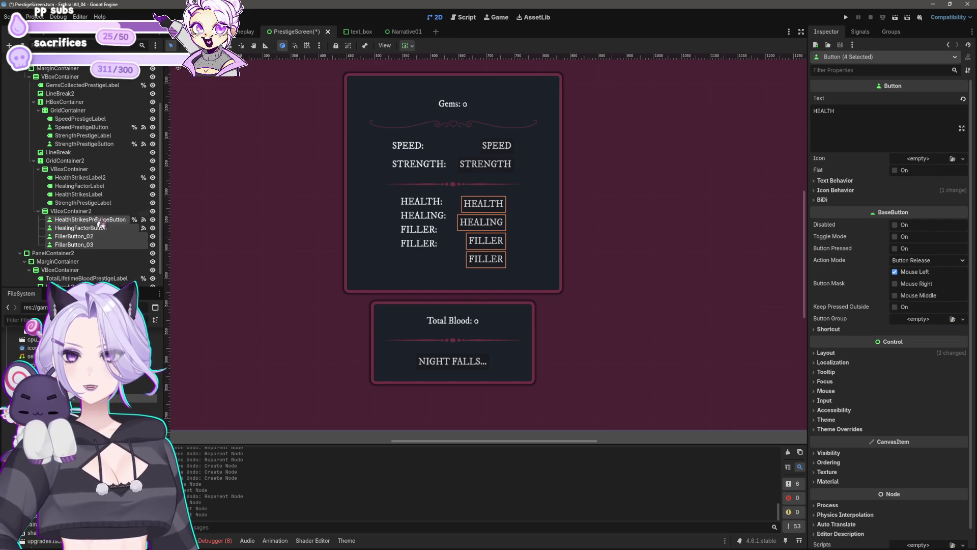
Make VBoxContainer2 expand both horizontally and vertically
{"action": "left_click", "coordinate": [71, 211]}
{"action": "left_click", "coordinate": [407, 46]}
{"action": "left_click", "coordinate": [454, 89]}
{"action": "left_click", "coordinate": [455, 135]}
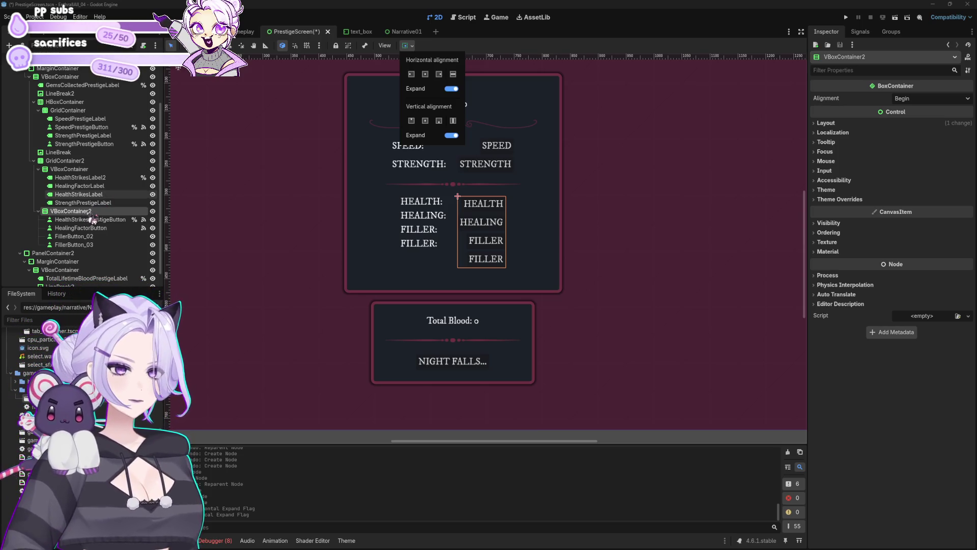
Set VBoxContainer2's alignment to Center
{"action": "left_click", "coordinate": [827, 124]}
{"action": "left_click", "coordinate": [827, 123]}
{"action": "left_click", "coordinate": [827, 124]}
{"action": "left_click", "coordinate": [931, 98]}
{"action": "left_click", "coordinate": [922, 122]}
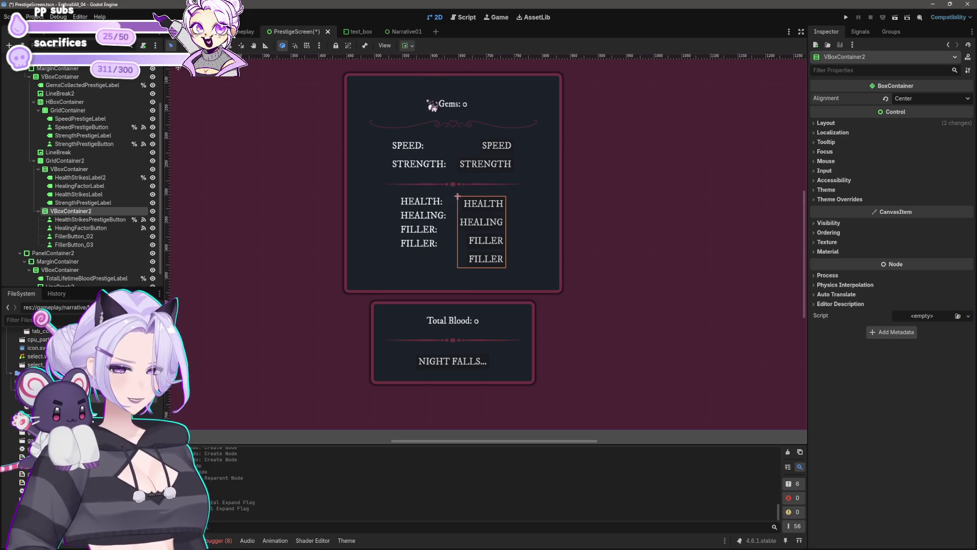
Select all four upgrade buttons and review their sizing options without changes
{"action": "scroll", "coordinate": [448, 153], "scroll_direction": "up", "scroll_amount": 1}
{"action": "scroll", "coordinate": [509, 305], "scroll_direction": "up", "scroll_amount": 2}
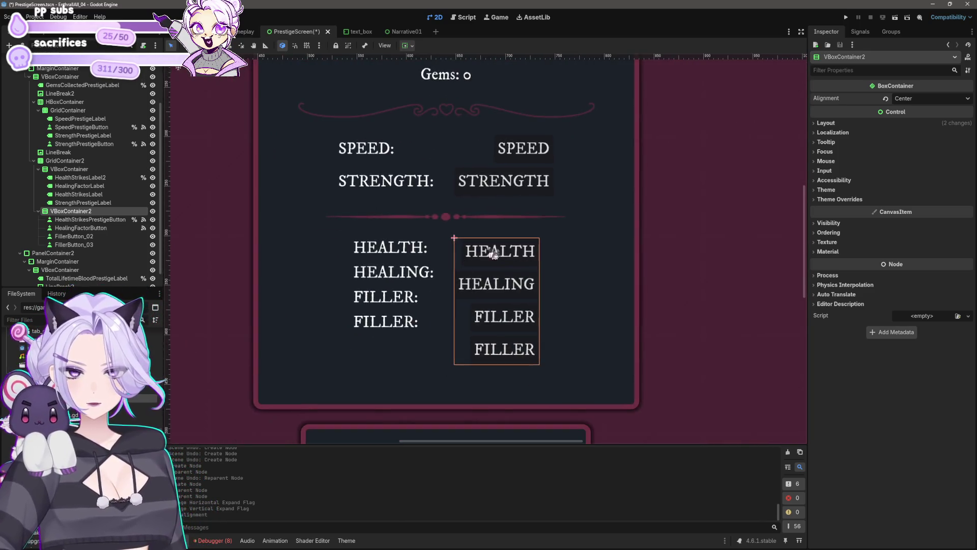
{"action": "left_click", "coordinate": [509, 263]}
{"action": "left_click", "coordinate": [97, 245], "text": "shift"}
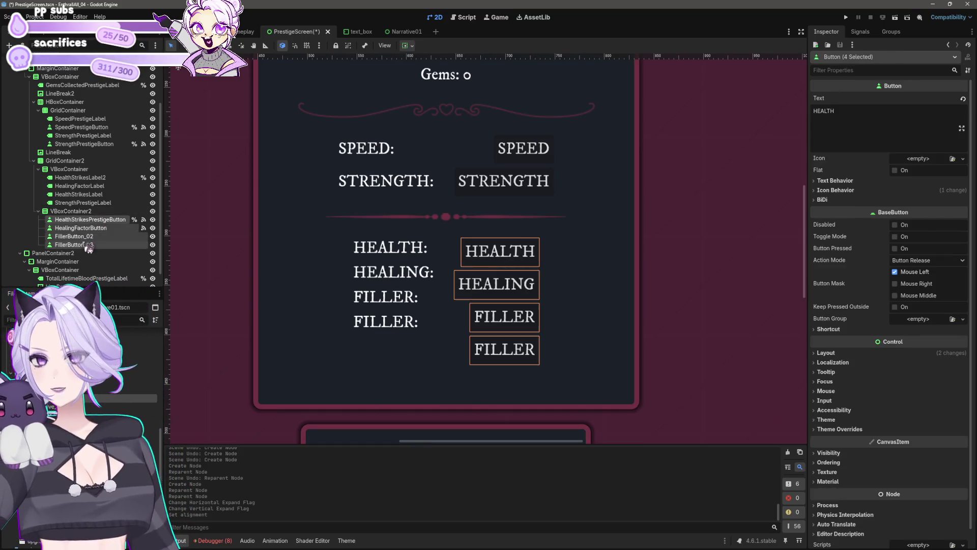
{"action": "left_click", "coordinate": [412, 46]}
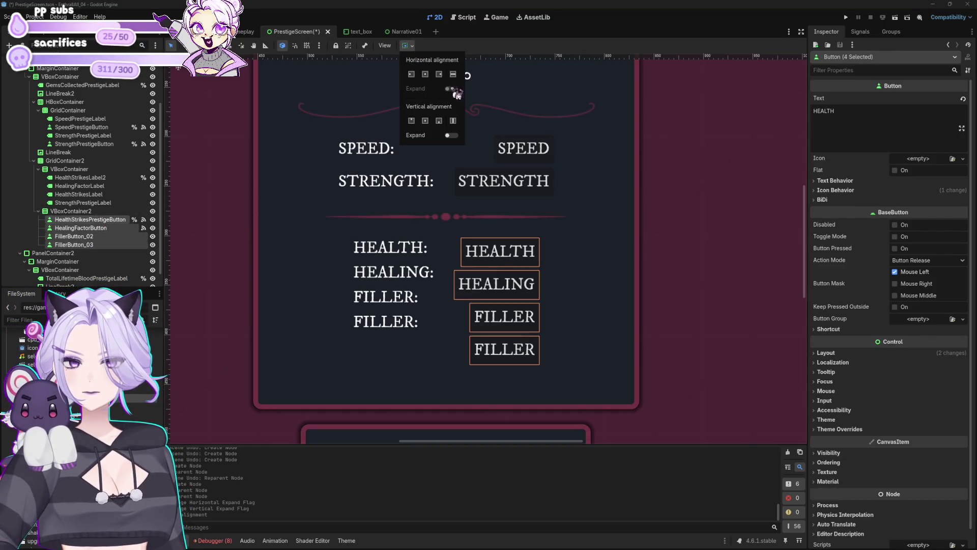
{"action": "left_click", "coordinate": [416, 52]}
Filter the buttons' Inspector properties for expand, fill and width settings like Icon Max Width
{"action": "left_click", "coordinate": [881, 70]}
{"action": "type", "text": "expand"}
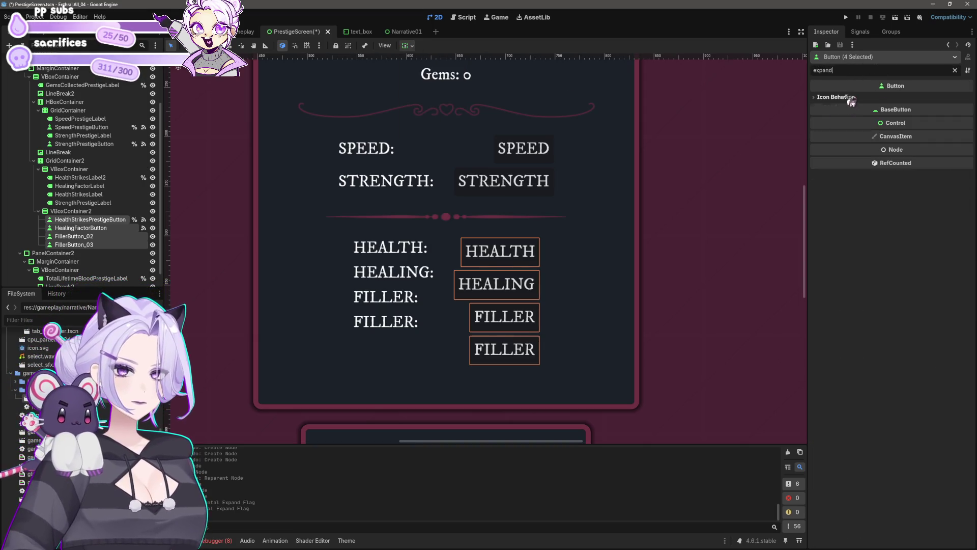
{"action": "left_click", "coordinate": [839, 97]}
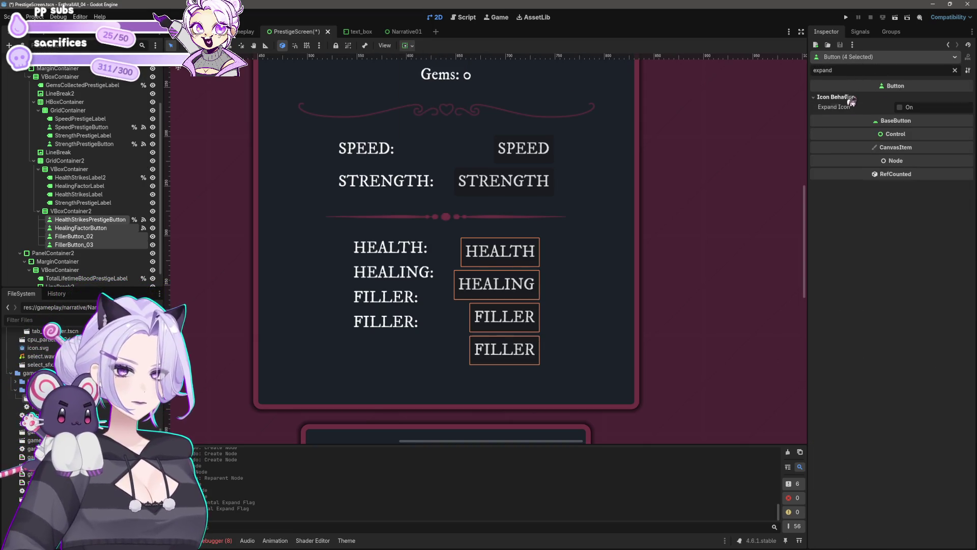
{"action": "double_click", "coordinate": [848, 71]}
{"action": "type", "text": "fill"}
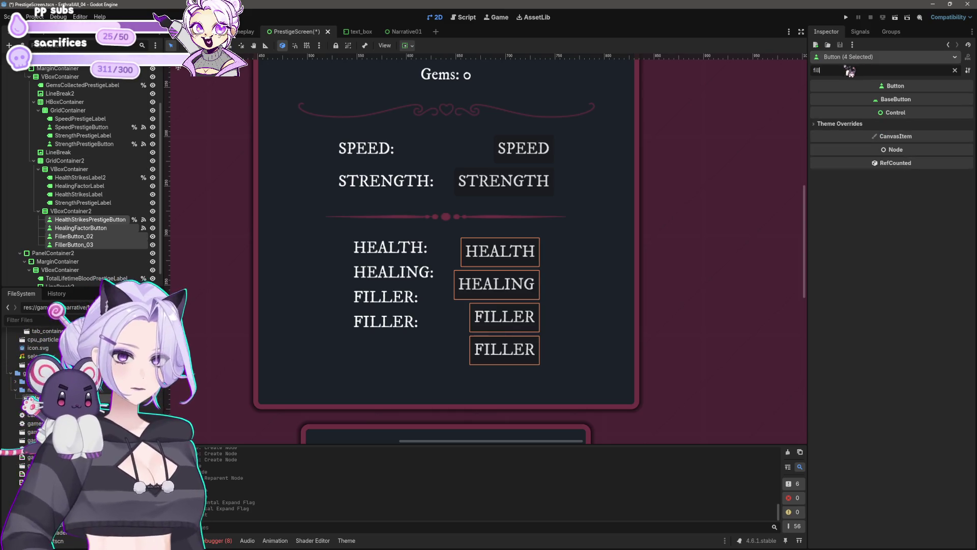
{"action": "left_click", "coordinate": [857, 125]}
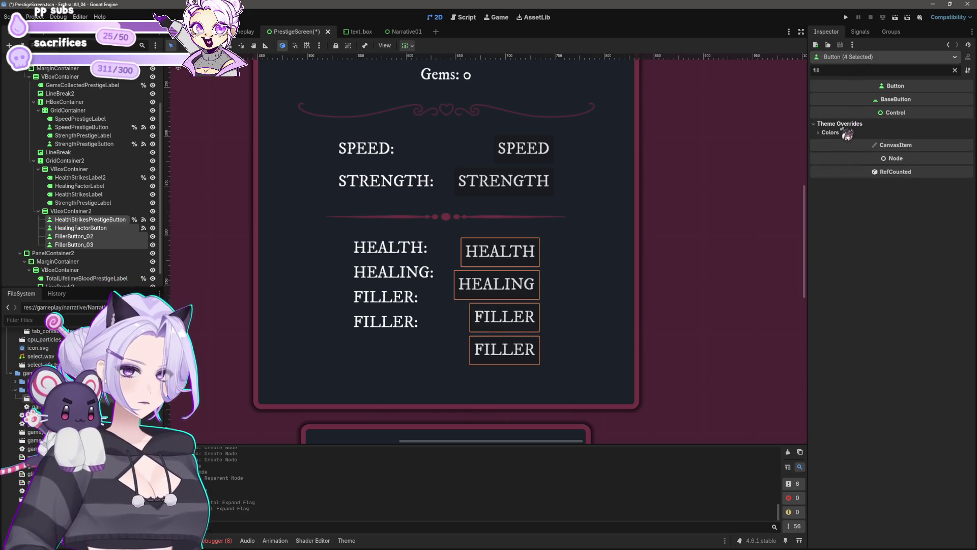
{"action": "left_click", "coordinate": [834, 133]}
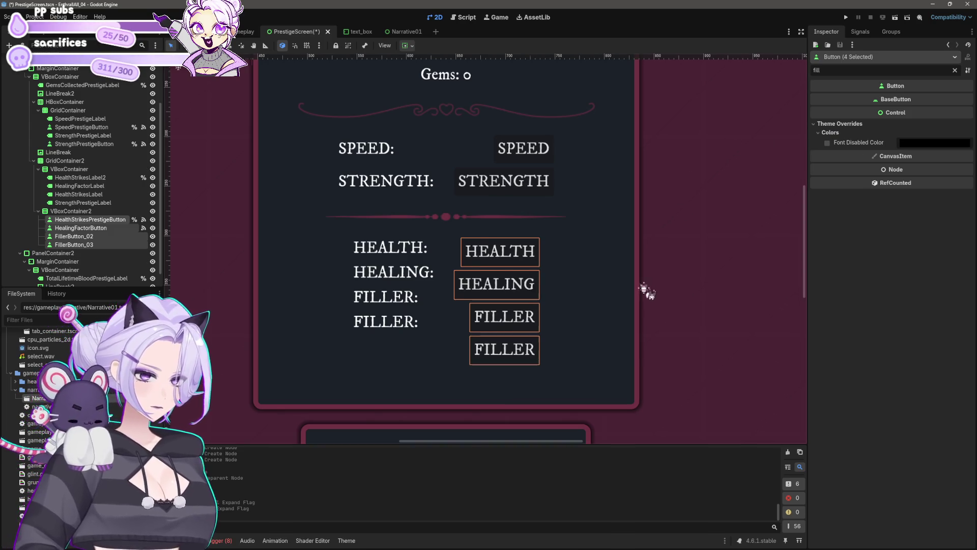
{"action": "scroll", "coordinate": [646, 290], "scroll_direction": "down", "scroll_amount": 2}
{"action": "scroll", "coordinate": [590, 270], "scroll_direction": "up", "scroll_amount": 3}
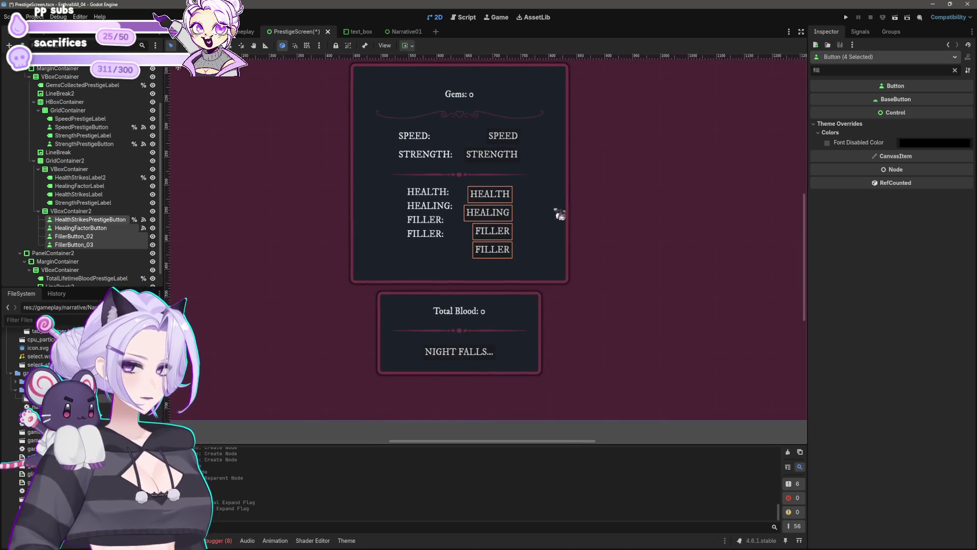
{"action": "scroll", "coordinate": [583, 275], "scroll_direction": "up", "scroll_amount": 3}
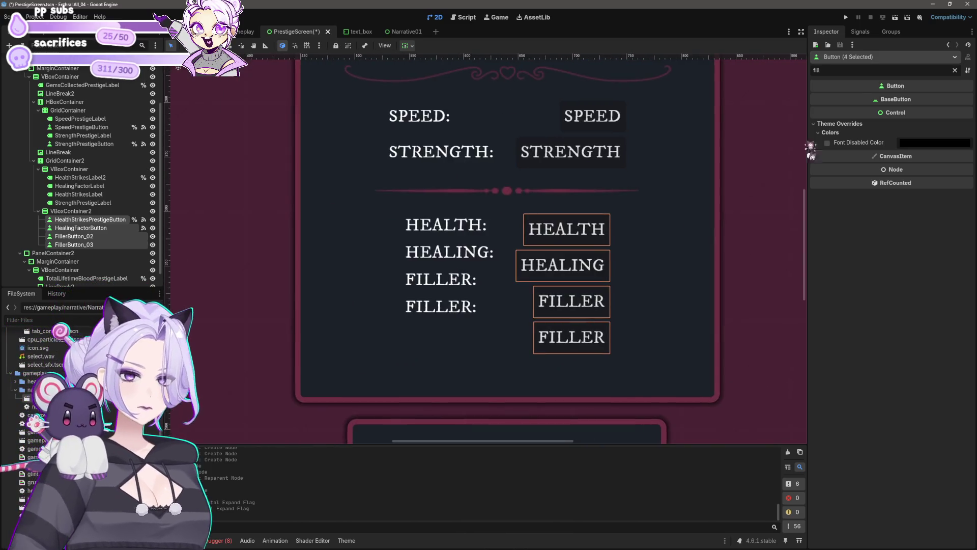
{"action": "type", "text": "width"}
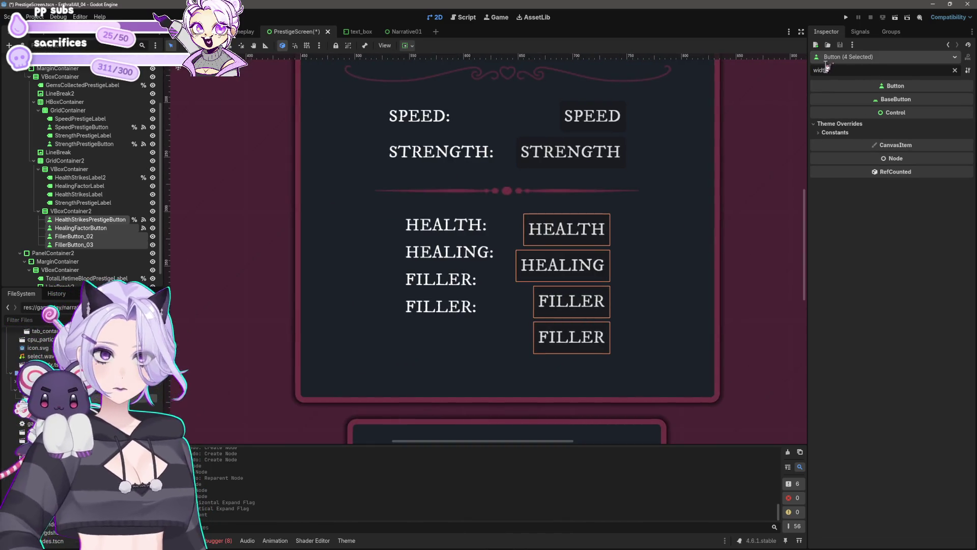
{"action": "left_click", "coordinate": [857, 132]}
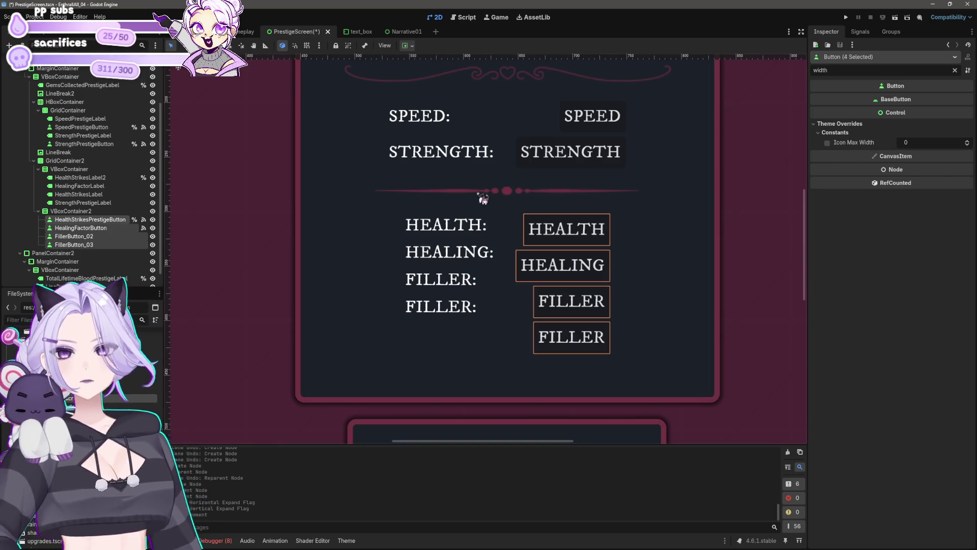
Select VBoxContainer2, VBoxContainer, then GridContainer2 in the scene tree
{"action": "left_click", "coordinate": [97, 211]}
{"action": "left_click", "coordinate": [79, 170]}
{"action": "left_click", "coordinate": [65, 160]}
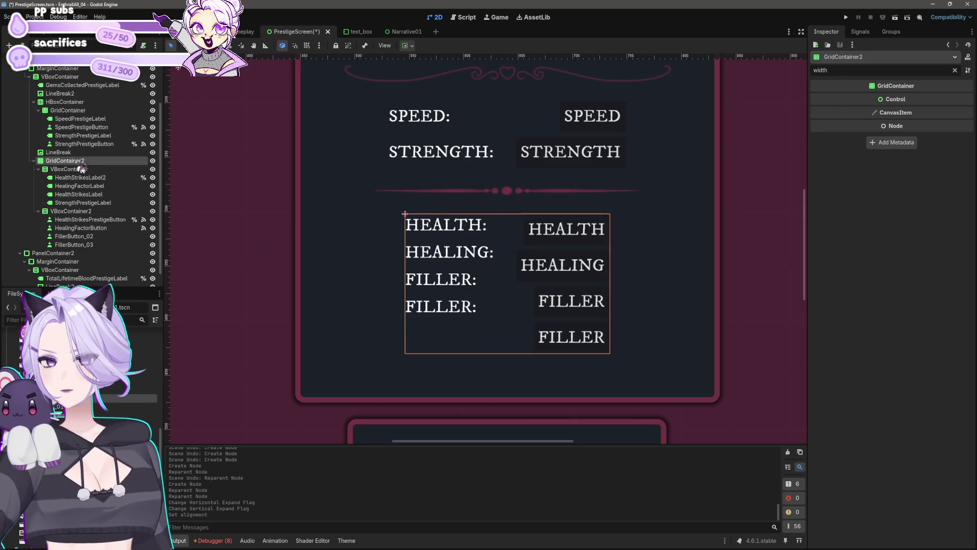
Toggle GridContainer2's horizontal and vertical size flags, leaving vertical expand off
{"action": "left_click", "coordinate": [411, 46]}
{"action": "left_click", "coordinate": [425, 74]}
{"action": "left_click", "coordinate": [425, 120]}
{"action": "left_click", "coordinate": [451, 136]}
{"action": "left_click", "coordinate": [451, 135]}
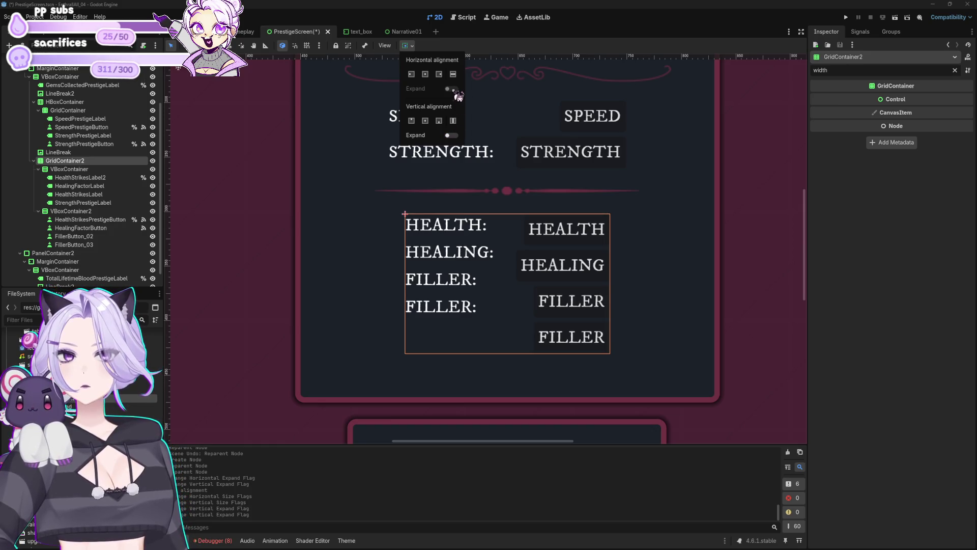
{"action": "left_click", "coordinate": [87, 170]}
Select VBoxContainer, clear the property filter, and undo the alignment, flag and regrouping changes
{"action": "left_click", "coordinate": [86, 169]}
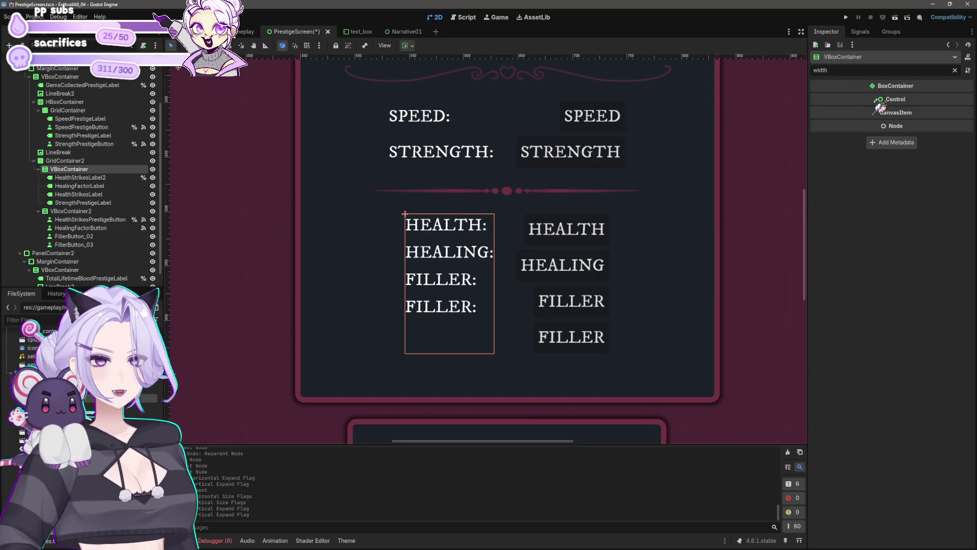
{"action": "key", "text": "ctrl+a"}
{"action": "key", "text": "BackSpace"}
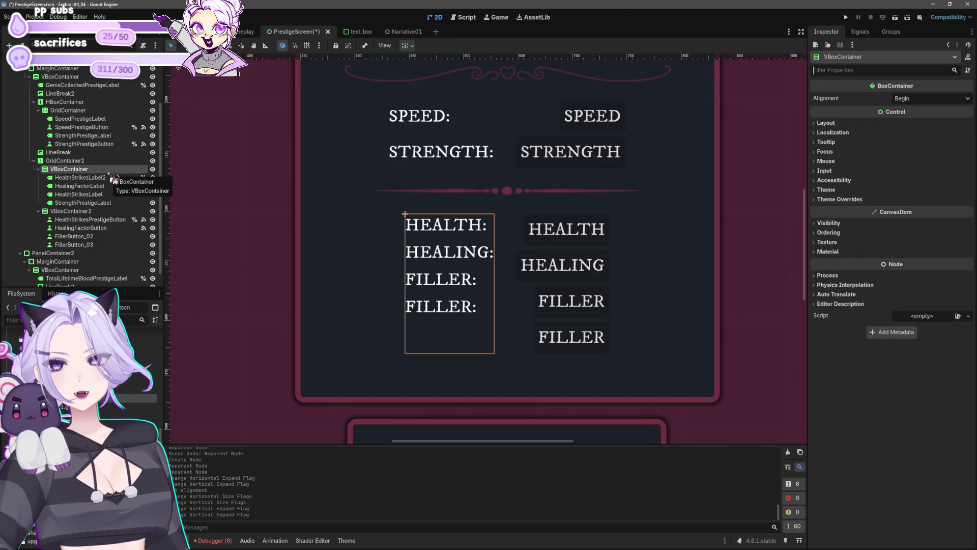
{"action": "scroll", "coordinate": [407, 237], "scroll_direction": "down", "scroll_amount": 3}
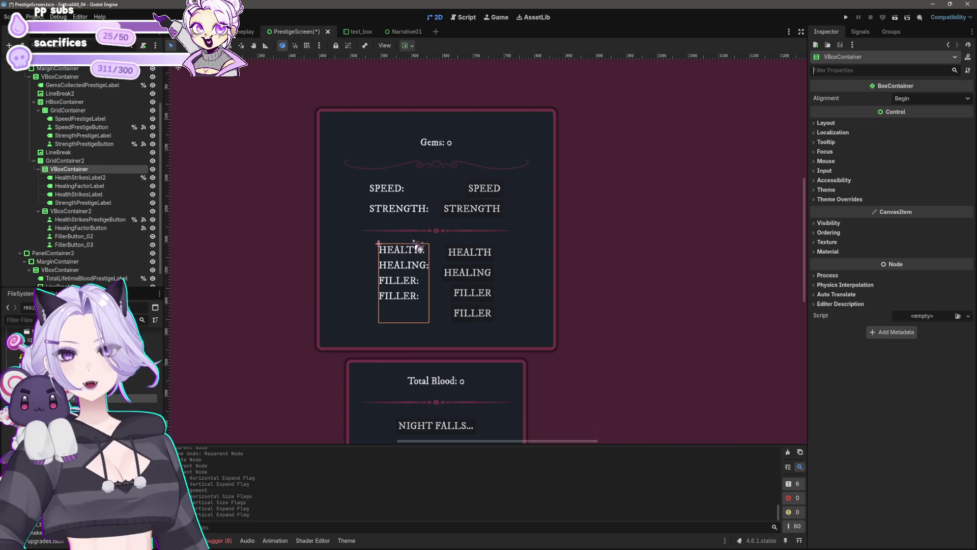
{"action": "left_click_drag", "start_coordinate": [418, 248], "coordinate": [443, 216]}
{"action": "type", "text": "wid"}
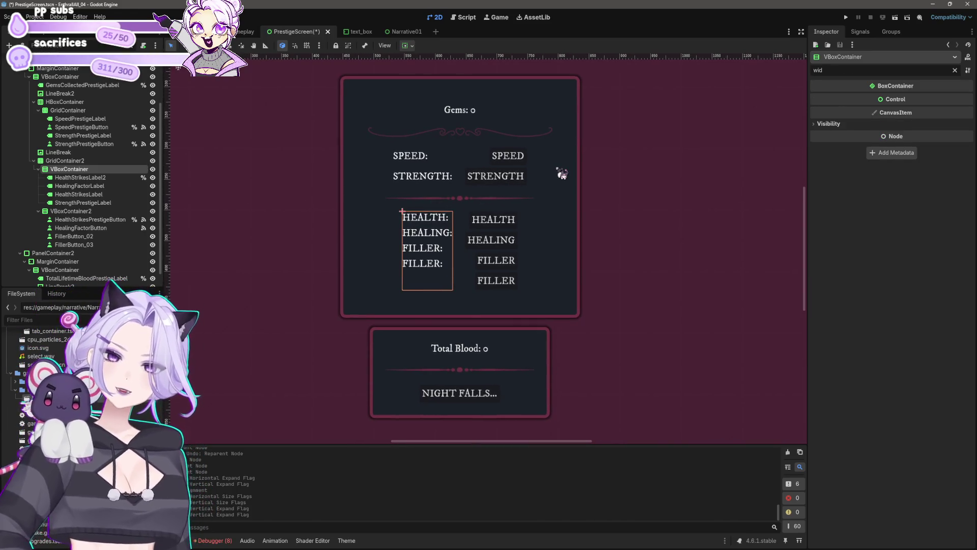
{"action": "key", "text": "BackSpace"}
{"action": "key", "text": "BackSpace"}
{"action": "key", "text": "BackSpace"}
{"action": "type", "text": "f"}
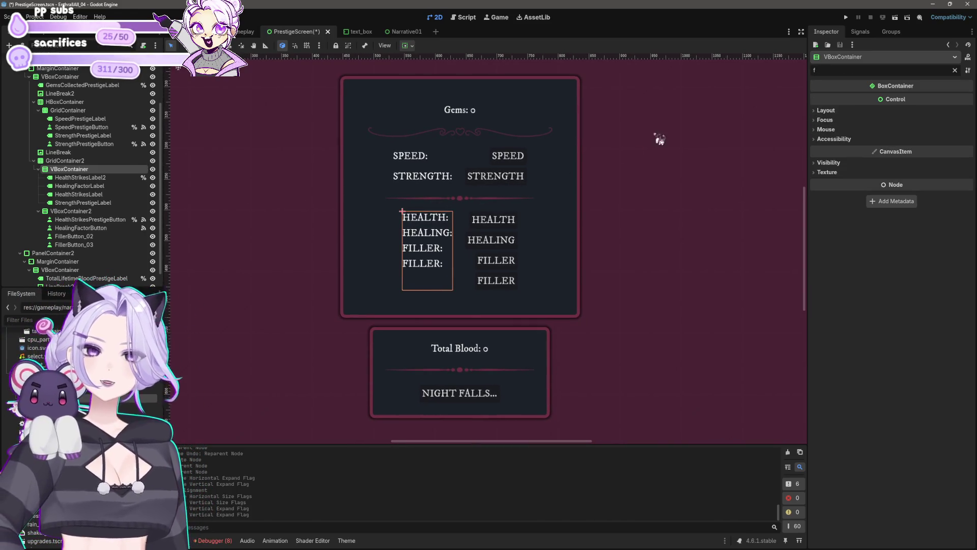
{"action": "key", "text": "ctrl+z"}
{"action": "key", "text": "ctrl+z"}
{"action": "key", "text": "ctrl+z"}
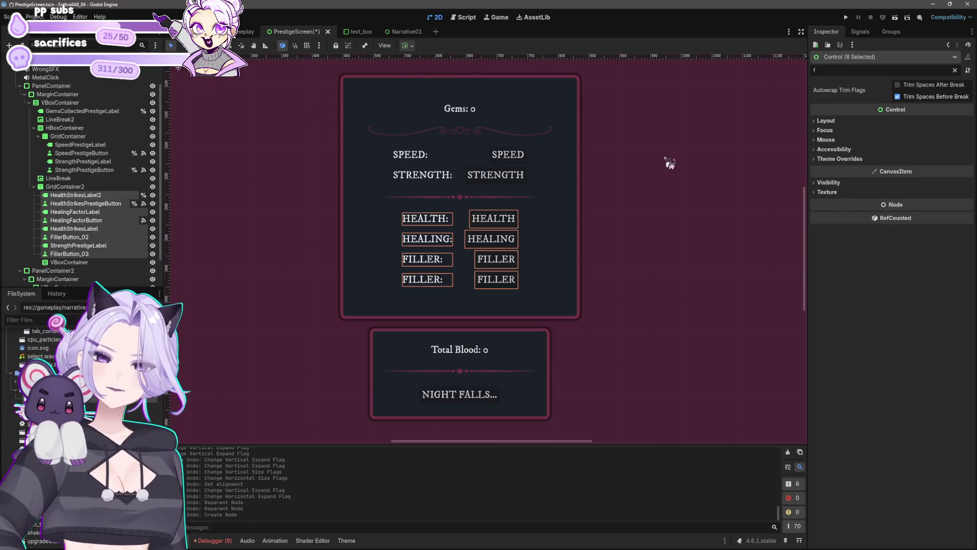
Undo the extra column containers, save PrestigeScreen, and inspect GridContainer2's size and position
{"action": "key", "text": "ctrl+z"}
{"action": "key", "text": "ctrl+z"}
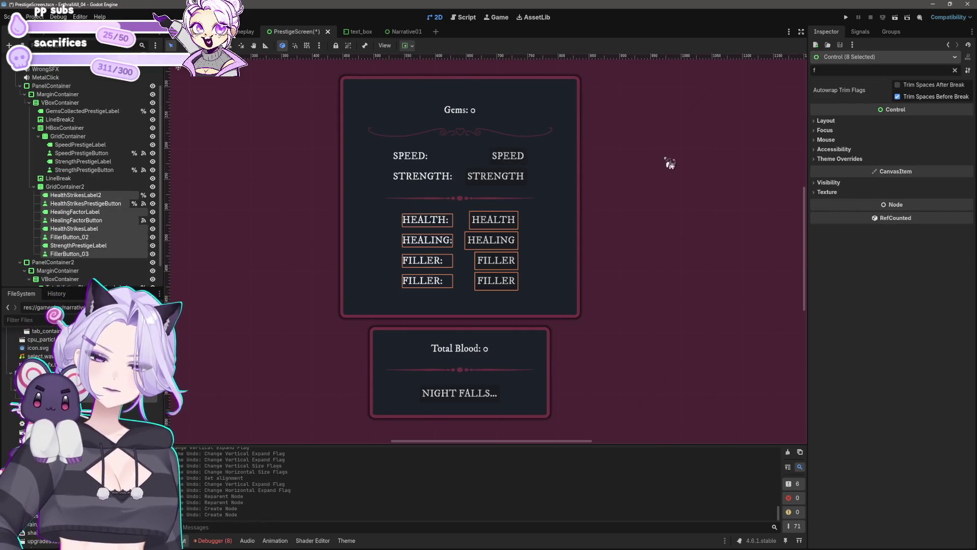
{"action": "key", "text": "ctrl+s"}
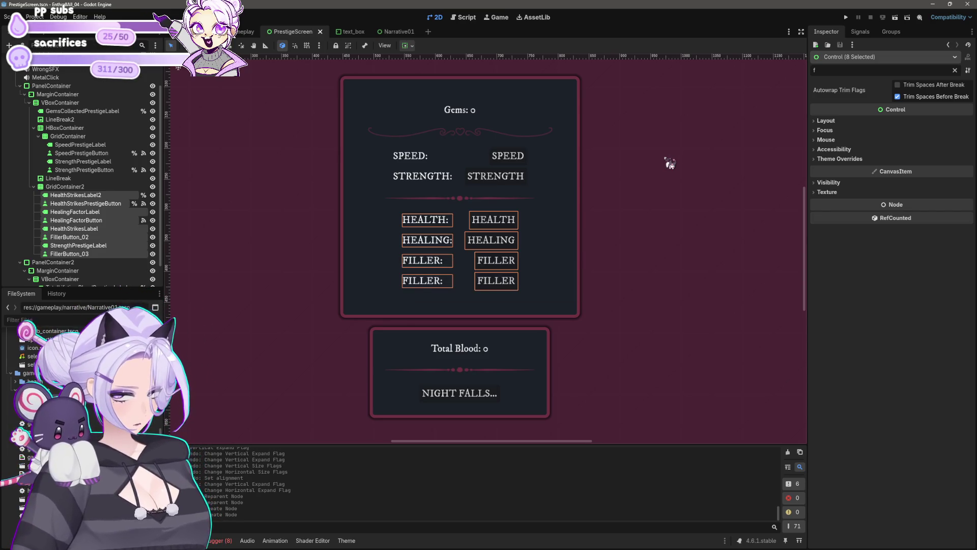
{"action": "scroll", "coordinate": [552, 216], "scroll_direction": "up", "scroll_amount": 5}
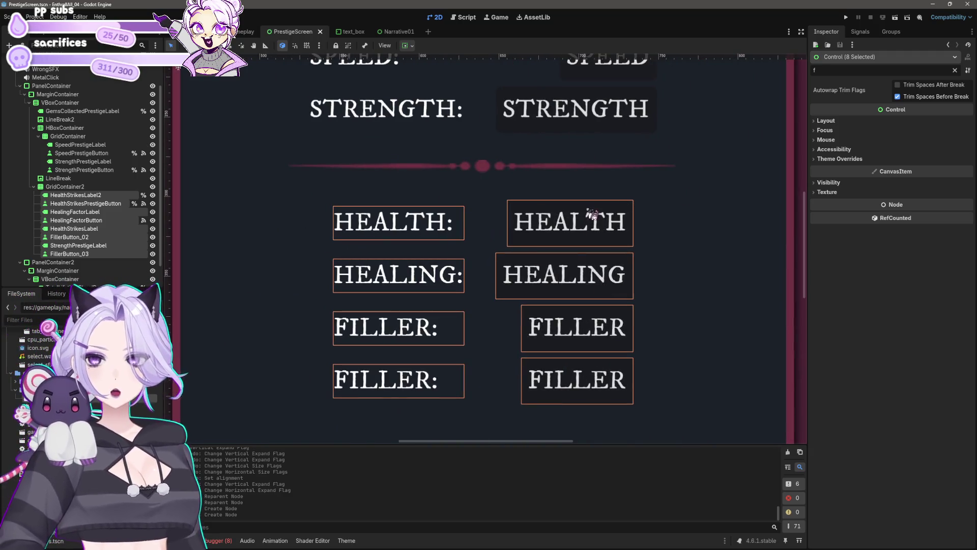
{"action": "left_click", "coordinate": [565, 257]}
{"action": "left_click", "coordinate": [545, 230]}
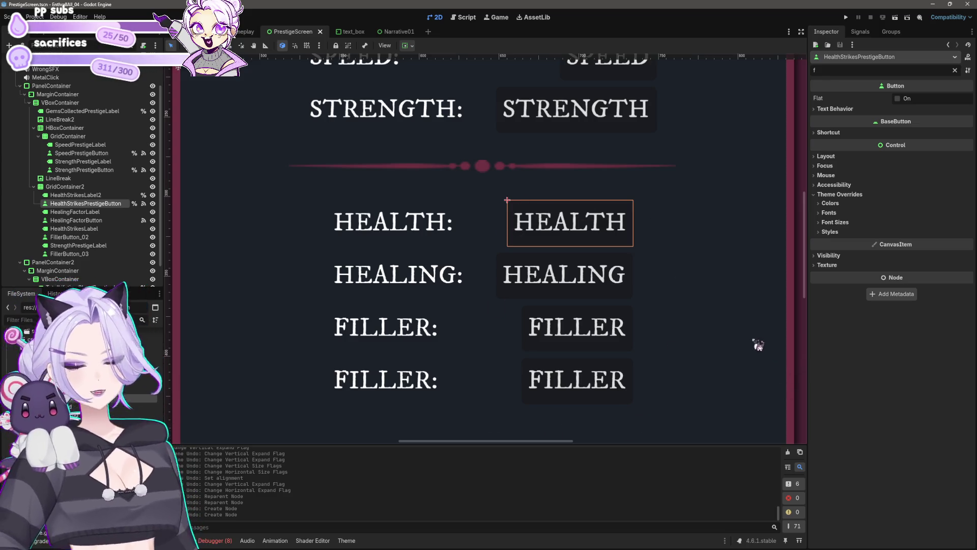
{"action": "left_click", "coordinate": [97, 195]}
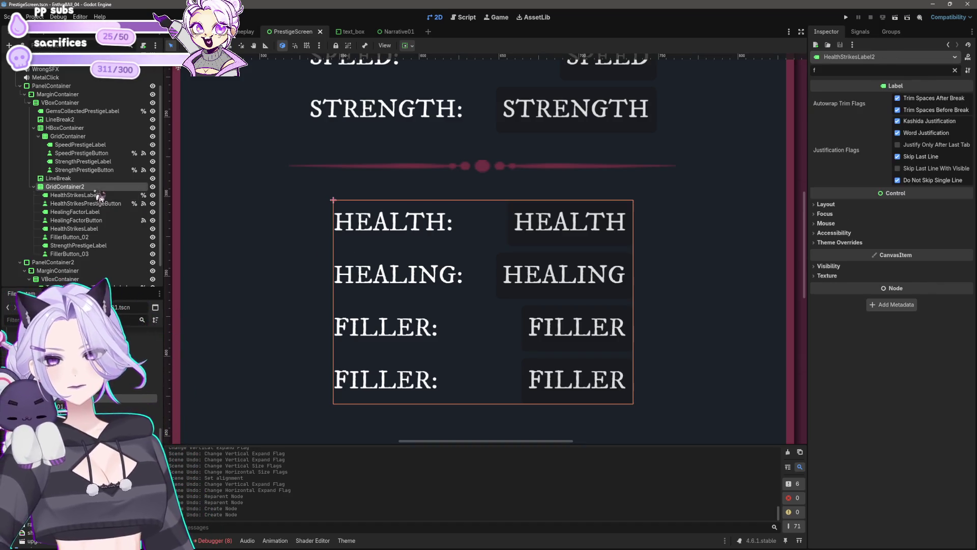
{"action": "left_click", "coordinate": [827, 110]}
{"action": "left_click", "coordinate": [837, 120]}
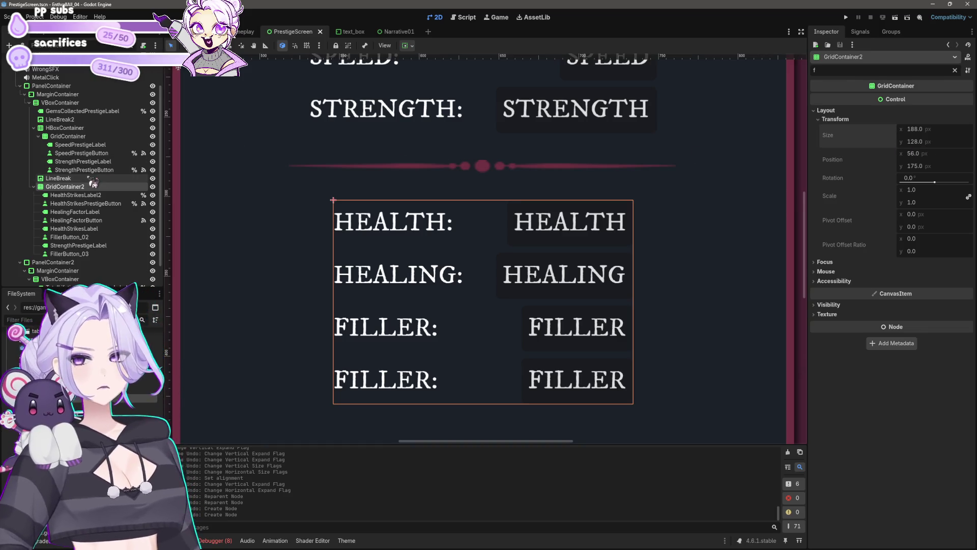
Try moving GridContainer2 out of the Gems panel to root level, then undo it
{"action": "left_click", "coordinate": [57, 95]}
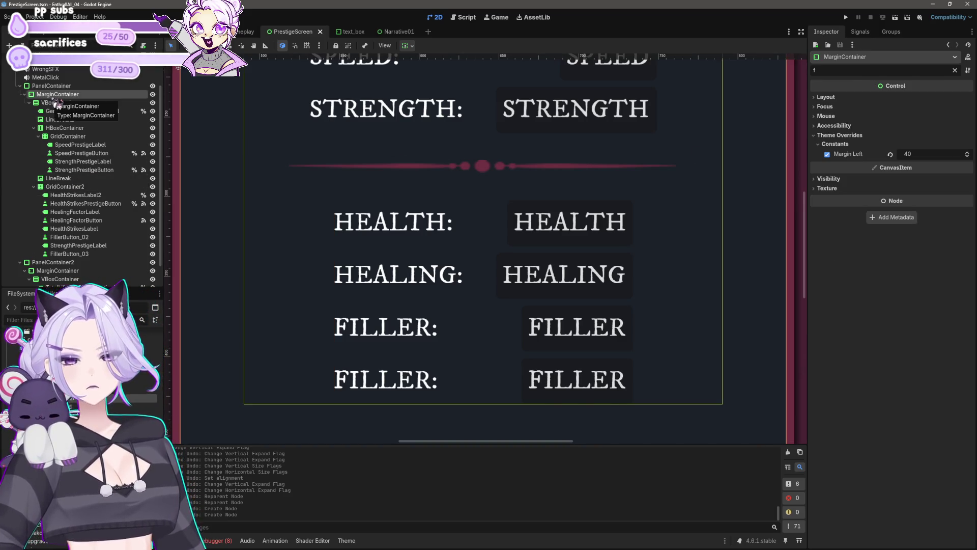
{"action": "left_click", "coordinate": [61, 187]}
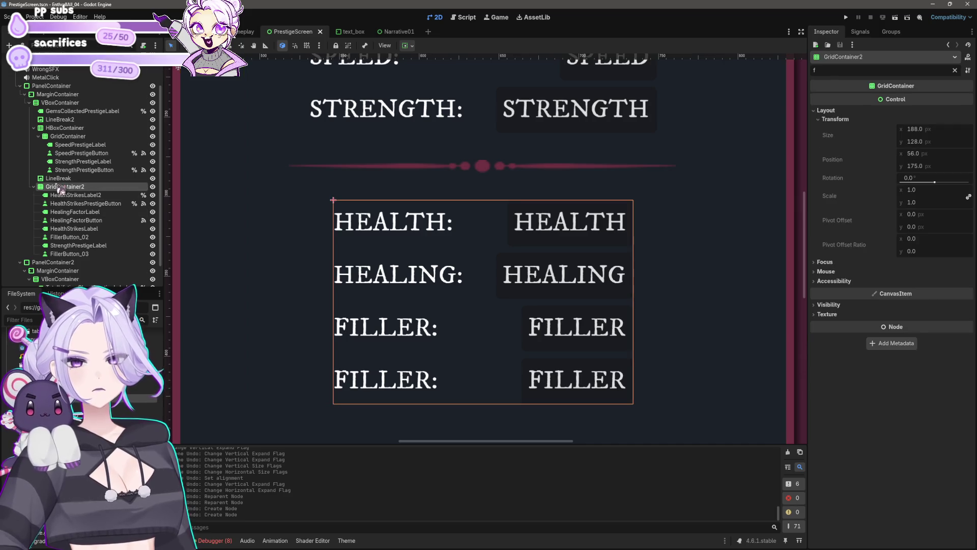
{"action": "scroll", "coordinate": [77, 210], "scroll_direction": "down", "scroll_amount": 1}
{"action": "left_click_drag", "start_coordinate": [74, 169], "coordinate": [56, 234]}
{"action": "scroll", "coordinate": [464, 308], "scroll_direction": "down", "scroll_amount": 3}
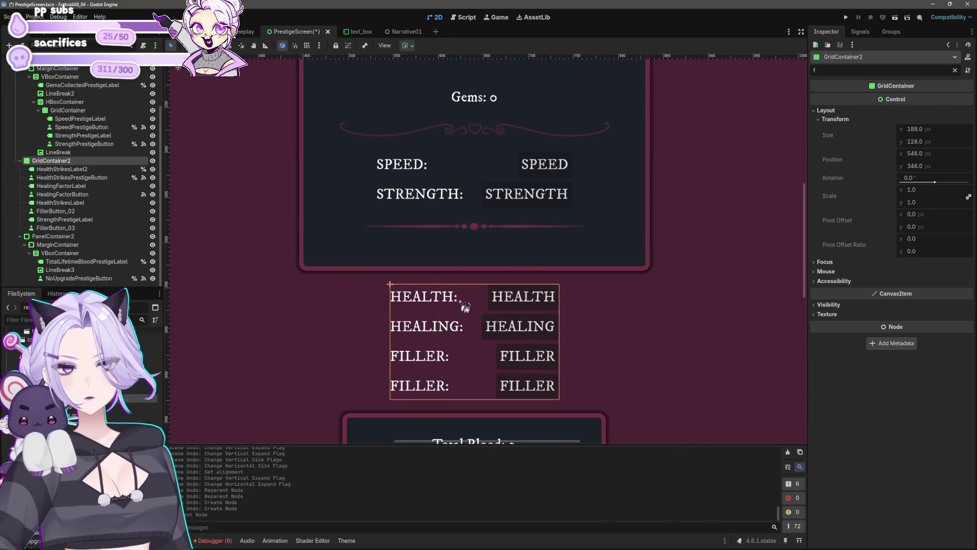
{"action": "key", "text": "ctrl+z"}
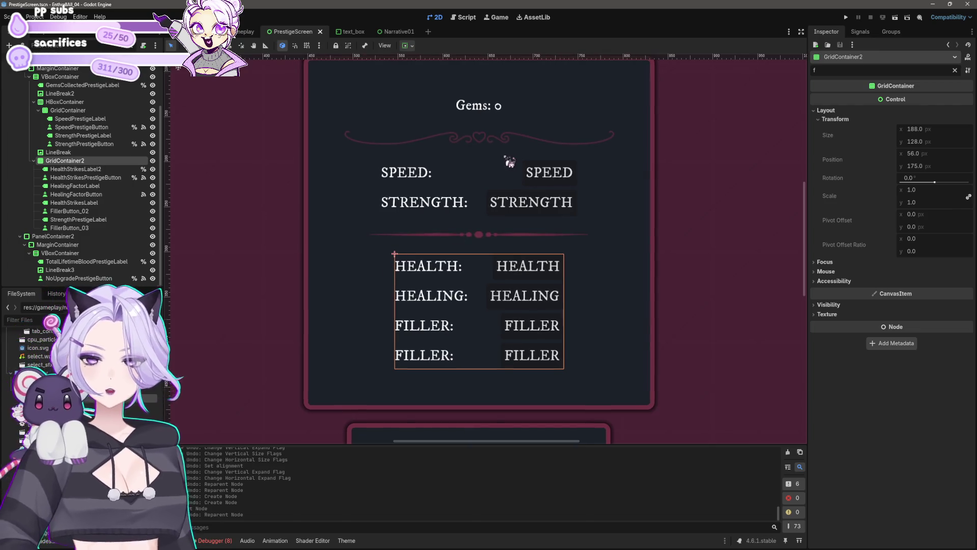
Select the Gems panel's MarginContainer and set Margin Left, Top, Right and Bottom to 20
{"action": "scroll", "coordinate": [512, 155], "scroll_direction": "down", "scroll_amount": 2}
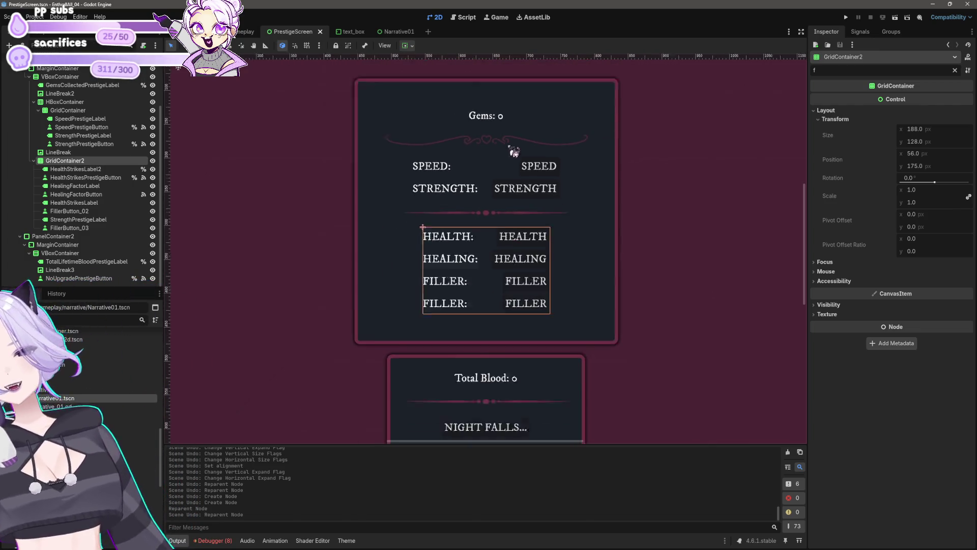
{"action": "left_click", "coordinate": [481, 117]}
{"action": "scroll", "coordinate": [517, 111], "scroll_direction": "up", "scroll_amount": 3}
{"action": "scroll", "coordinate": [516, 111], "scroll_direction": "up", "scroll_amount": 3}
{"action": "left_click", "coordinate": [514, 185]}
{"action": "left_click", "coordinate": [501, 205]}
{"action": "left_click", "coordinate": [542, 188]}
{"action": "left_click", "coordinate": [953, 154]}
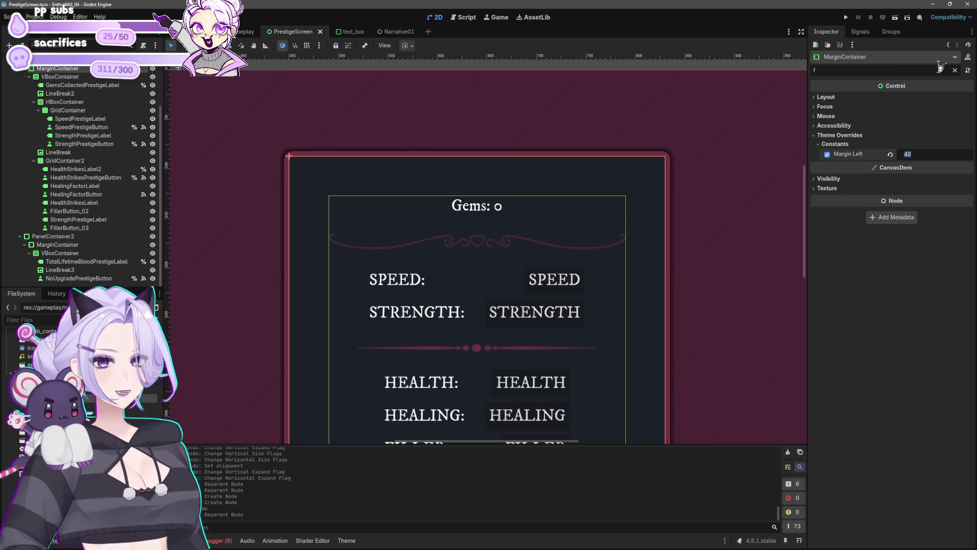
{"action": "left_click", "coordinate": [956, 70]}
{"action": "scroll", "coordinate": [556, 264], "scroll_direction": "down", "scroll_amount": 1}
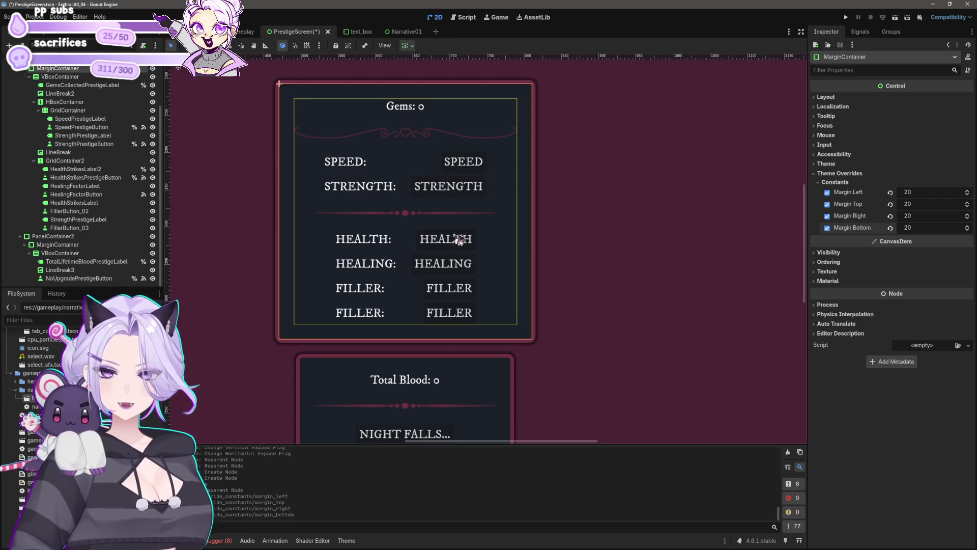
Filter the Inspector for 'mini' and try minimum height and width values on the HEALTH button
{"action": "left_click", "coordinate": [460, 240]}
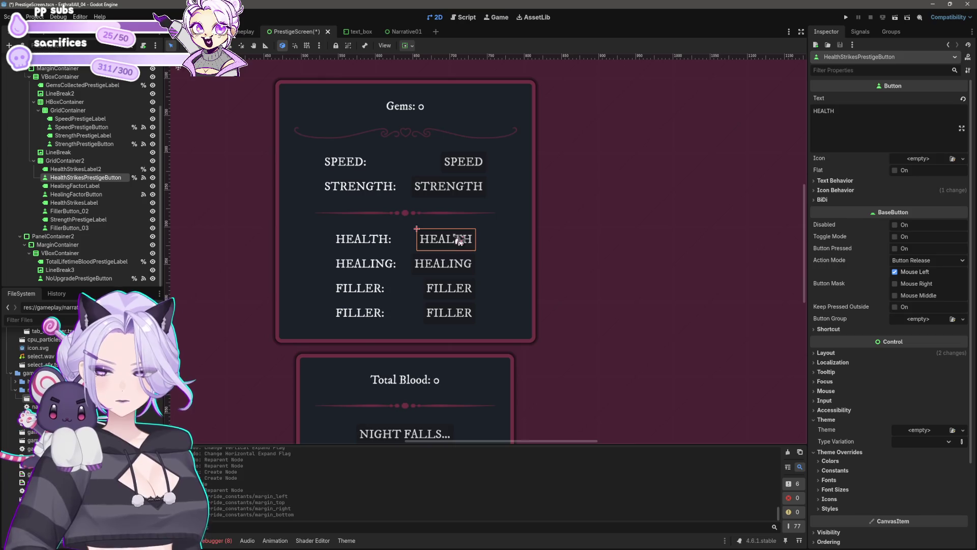
{"action": "left_click", "coordinate": [860, 70]}
{"action": "type", "text": "min"}
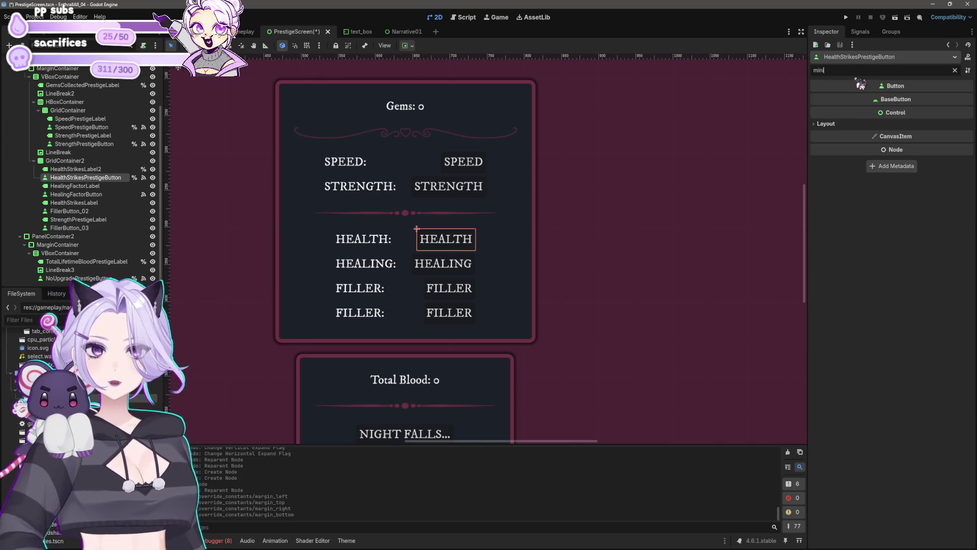
{"action": "type", "text": "i"}
{"action": "left_click", "coordinate": [922, 162]}
{"action": "type", "text": "10"}
{"action": "key", "text": "Return"}
{"action": "left_click", "coordinate": [916, 163]}
{"action": "key", "text": "Return"}
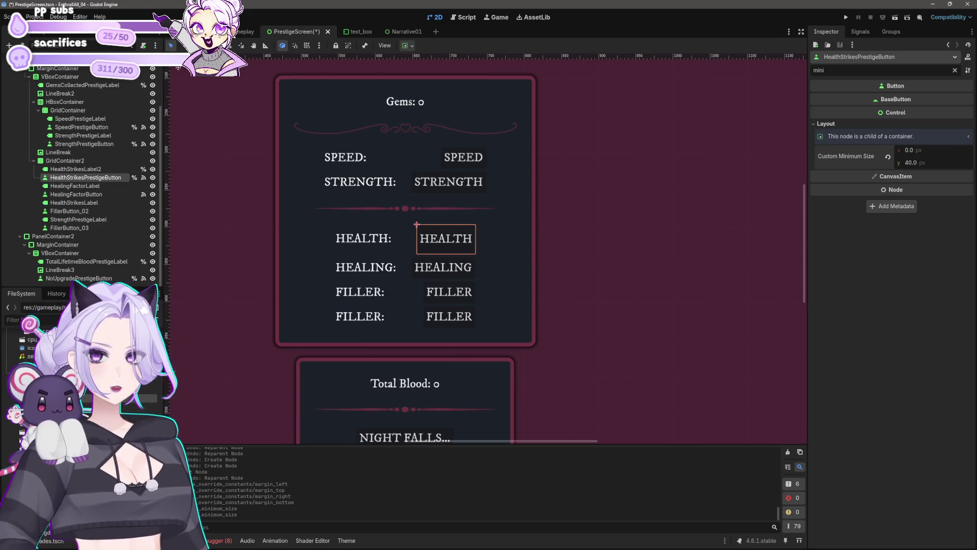
{"action": "key", "text": "ctrl+z"}
{"action": "key", "text": "ctrl+z"}
{"action": "left_click", "coordinate": [911, 150]}
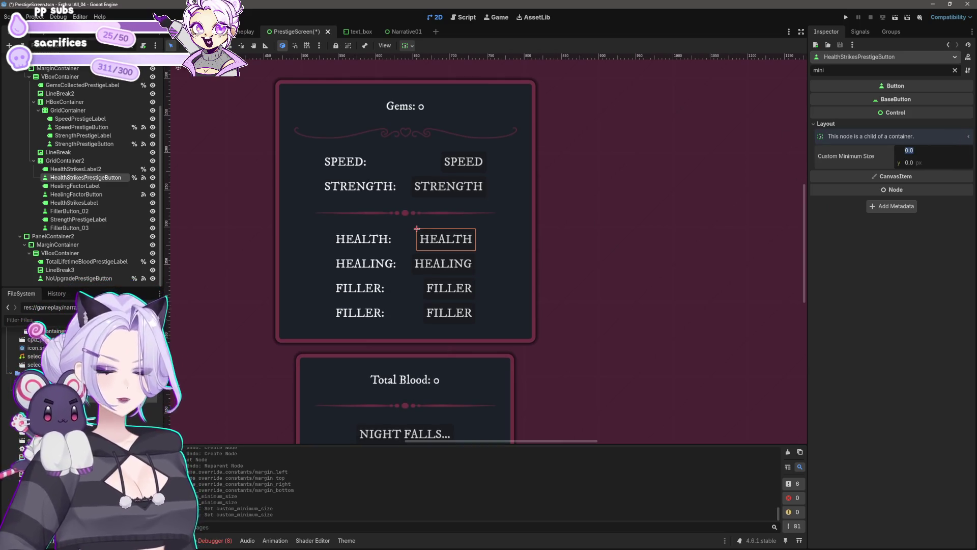
{"action": "type", "text": "40"}
{"action": "key", "text": "Return"}
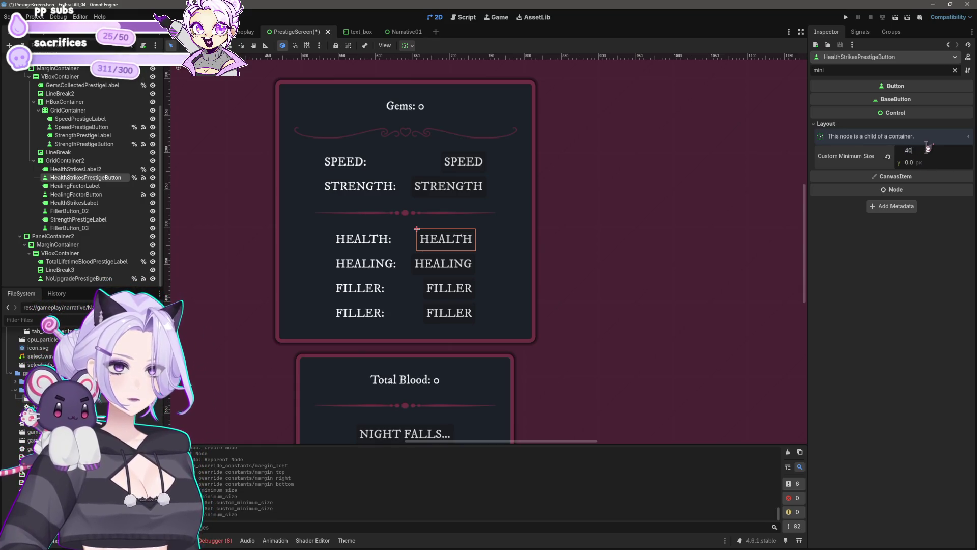
{"action": "key", "text": "Return"}
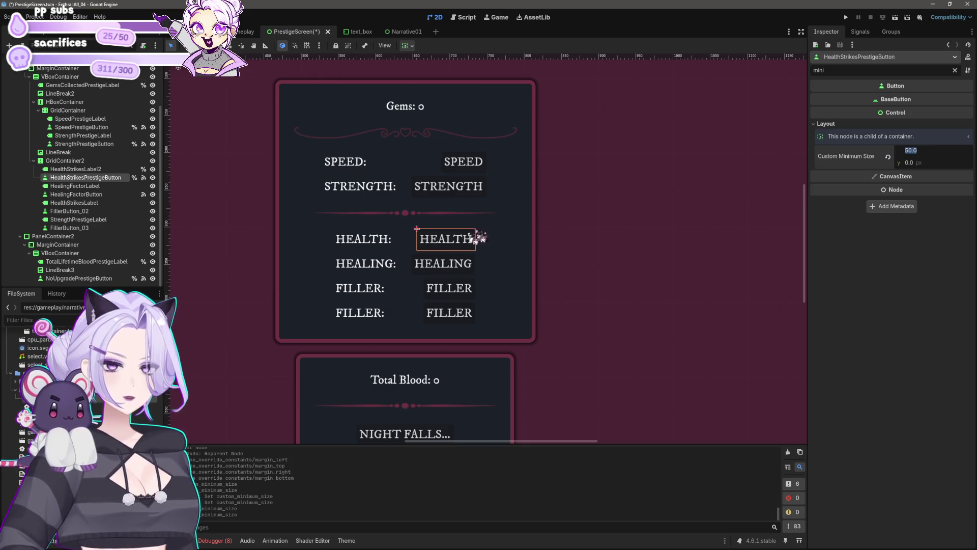
Try HEALING button minimum widths from 50 up to 200 px
{"action": "left_click", "coordinate": [450, 256]}
{"action": "left_click_drag", "start_coordinate": [932, 153], "coordinate": [957, 153]}
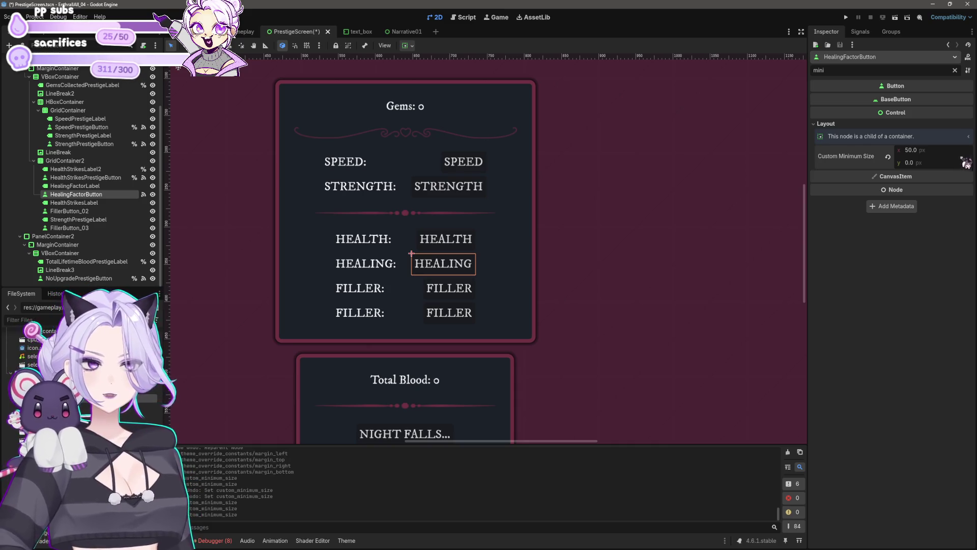
{"action": "left_click", "coordinate": [944, 151]}
{"action": "type", "text": "60"}
{"action": "key", "text": "Return"}
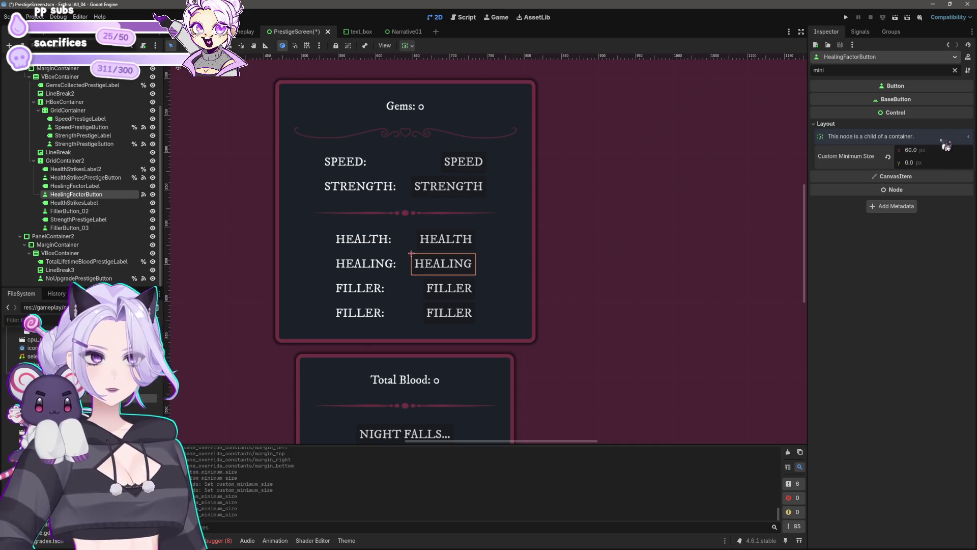
{"action": "left_click", "coordinate": [935, 149]}
{"action": "type", "text": "2"}
{"action": "key", "text": "Return"}
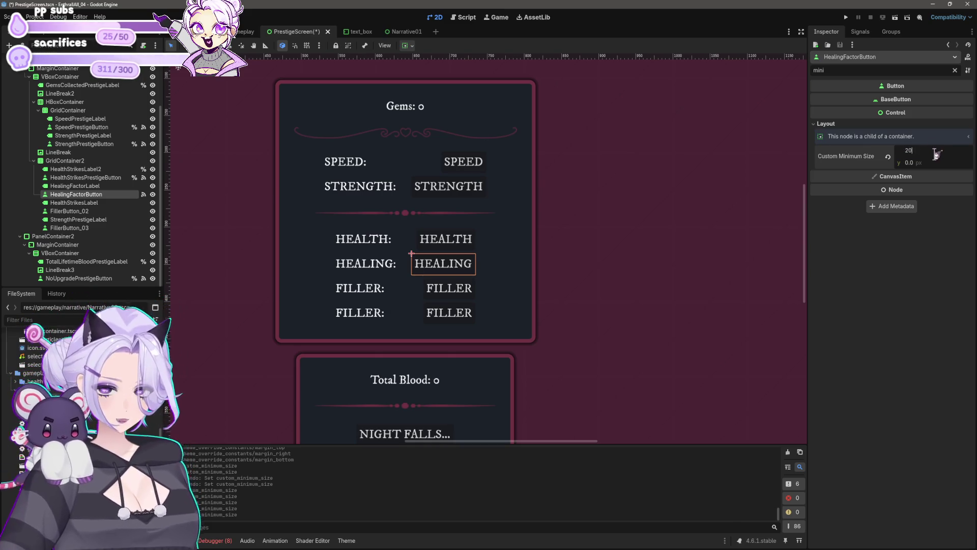
{"action": "type", "text": "0"}
{"action": "key", "text": "Return"}
{"action": "left_click_drag", "start_coordinate": [936, 152], "coordinate": [944, 162]}
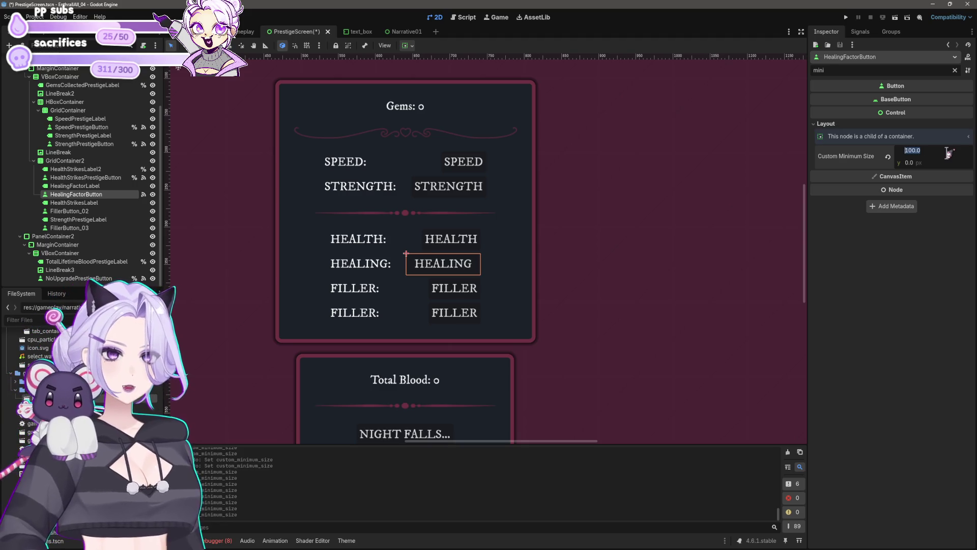
Undo the last size change and give the lower FILLER and HEALTH buttons 100 px minimum width
{"action": "left_click", "coordinate": [455, 287]}
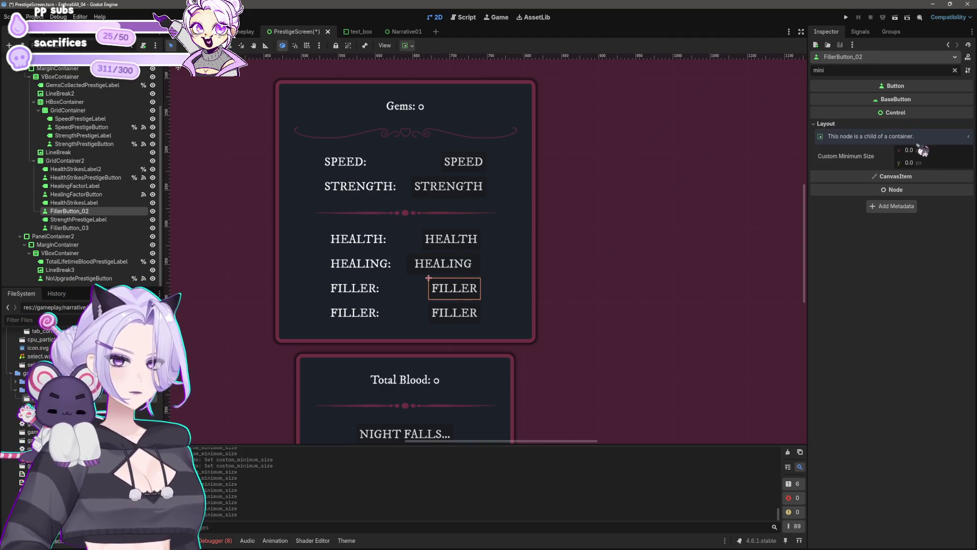
{"action": "key", "text": "ctrl+z"}
{"action": "left_click", "coordinate": [461, 315]}
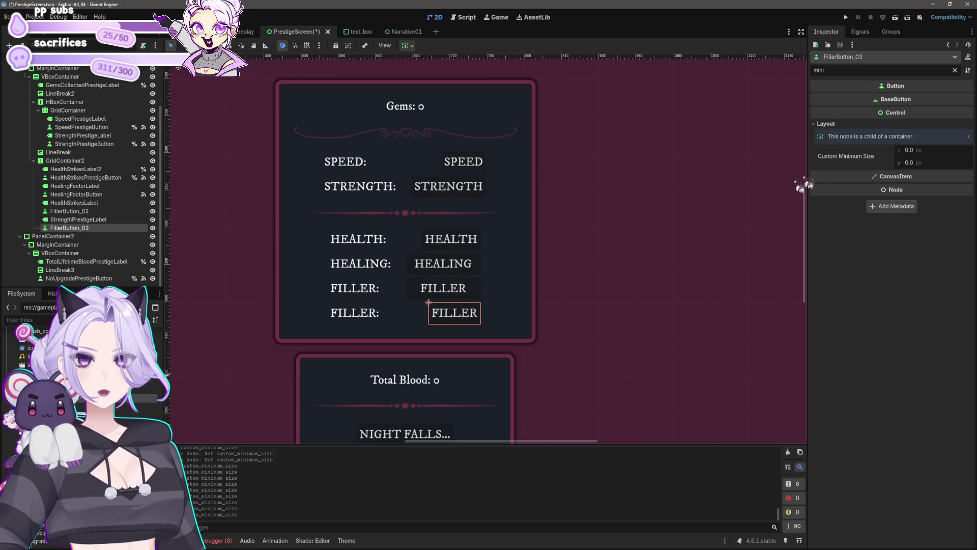
{"action": "left_click", "coordinate": [932, 150]}
{"action": "type", "text": "100"}
{"action": "key", "text": "Return"}
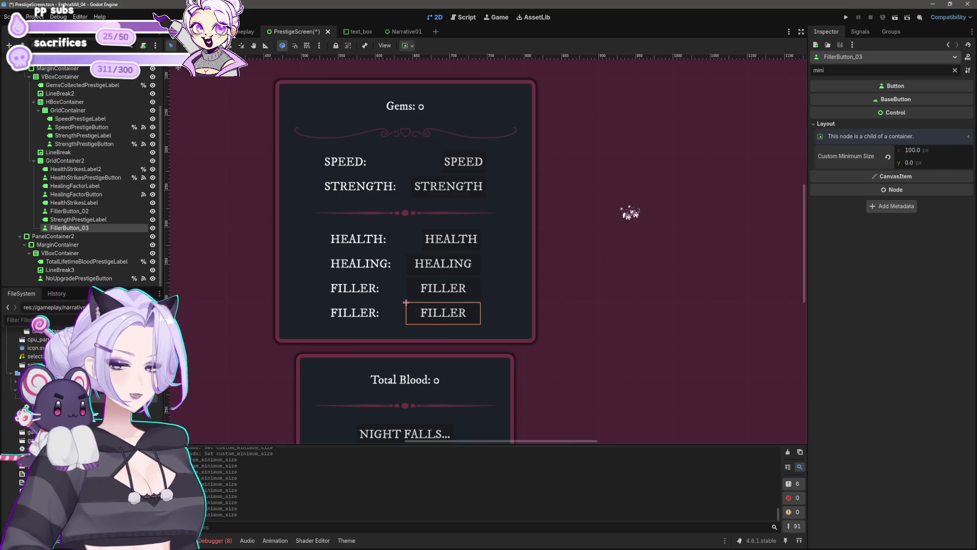
{"action": "left_click", "coordinate": [429, 243]}
{"action": "left_click", "coordinate": [914, 150]}
{"action": "type", "text": "100"}
{"action": "key", "text": "Return"}
{"action": "left_click", "coordinate": [609, 290]}
{"action": "scroll", "coordinate": [634, 304], "scroll_direction": "down", "scroll_amount": 2}
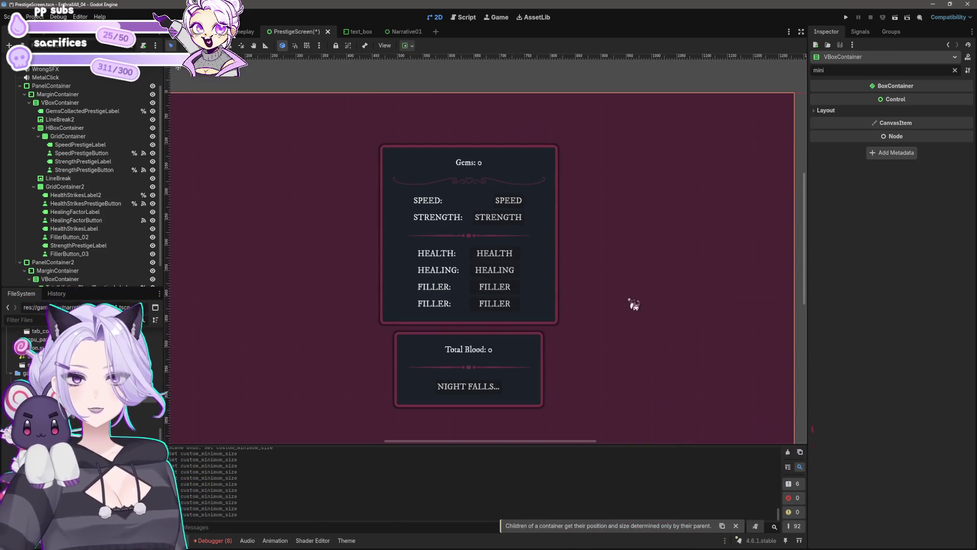
Set the SPEED button's Custom Minimum Size x to 100, matching STRENGTH
{"action": "scroll", "coordinate": [582, 314], "scroll_direction": "up", "scroll_amount": 3}
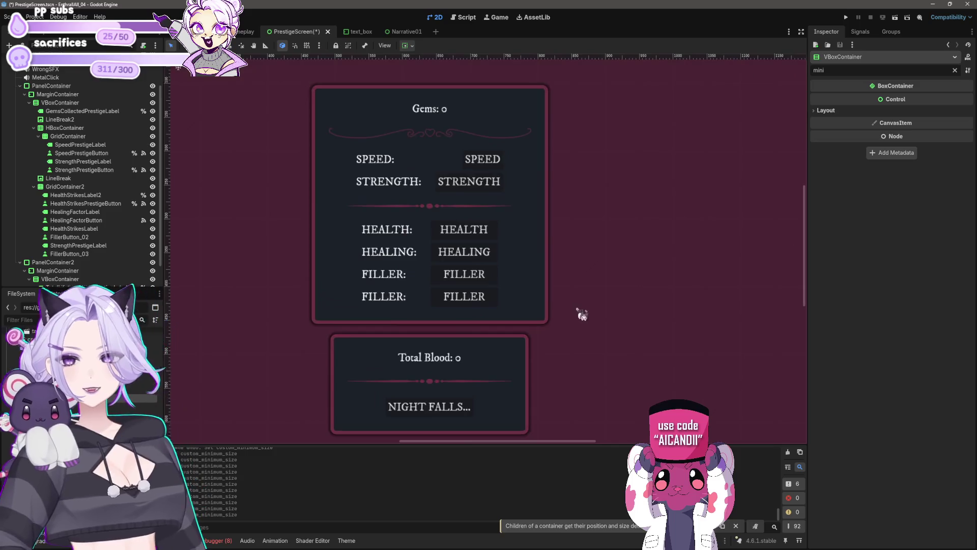
{"action": "left_click", "coordinate": [422, 153]}
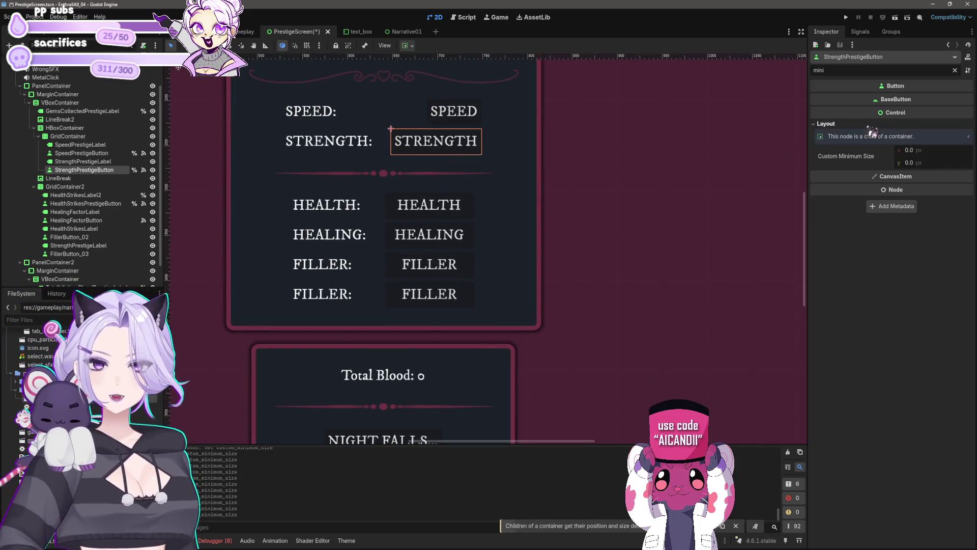
{"action": "left_click", "coordinate": [458, 112]}
{"action": "left_click", "coordinate": [906, 149]}
{"action": "type", "text": "100"}
{"action": "key", "text": "Return"}
{"action": "scroll", "coordinate": [661, 199], "scroll_direction": "down", "scroll_amount": 5}
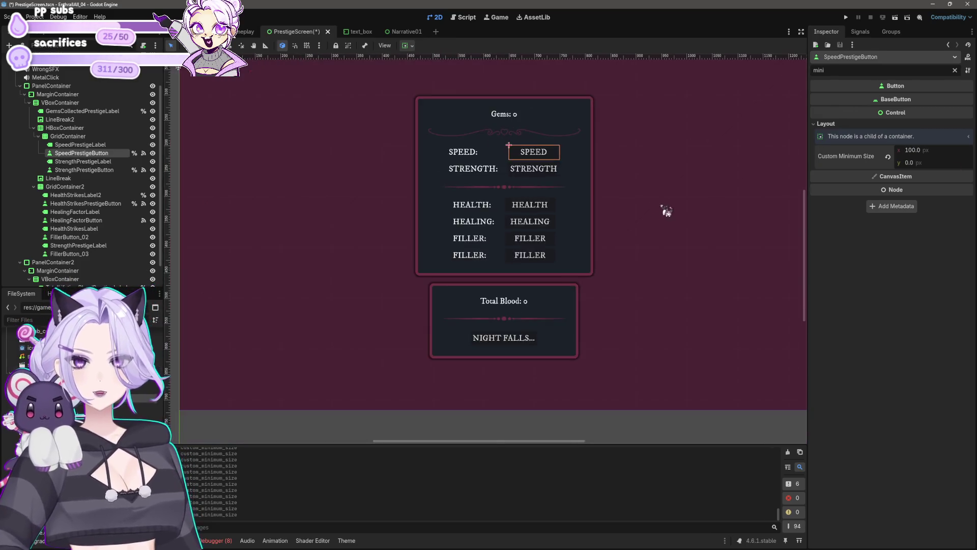
Select GridContainer2, the health upgrade grid, and duplicate it with Ctrl+D
{"action": "left_click", "coordinate": [645, 402]}
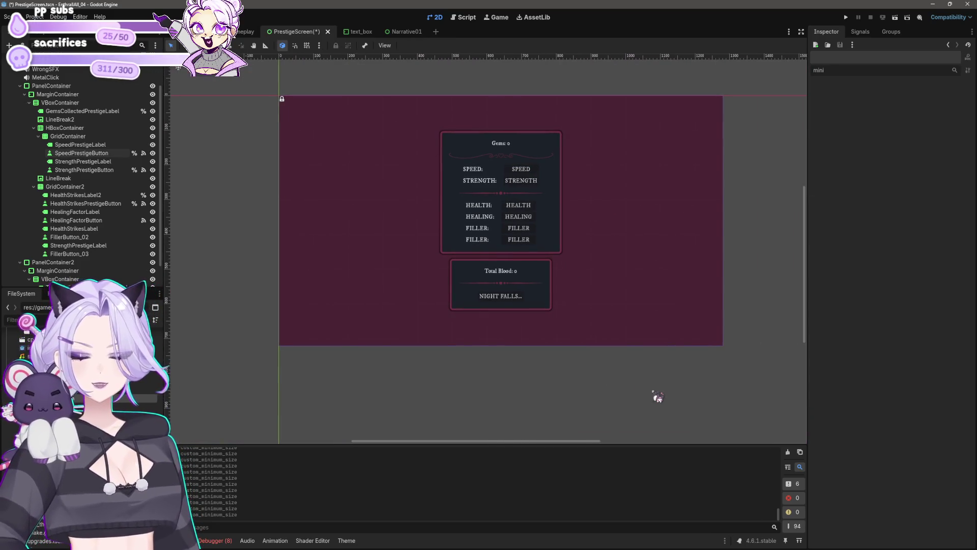
{"action": "scroll", "coordinate": [532, 197], "scroll_direction": "up", "scroll_amount": 5}
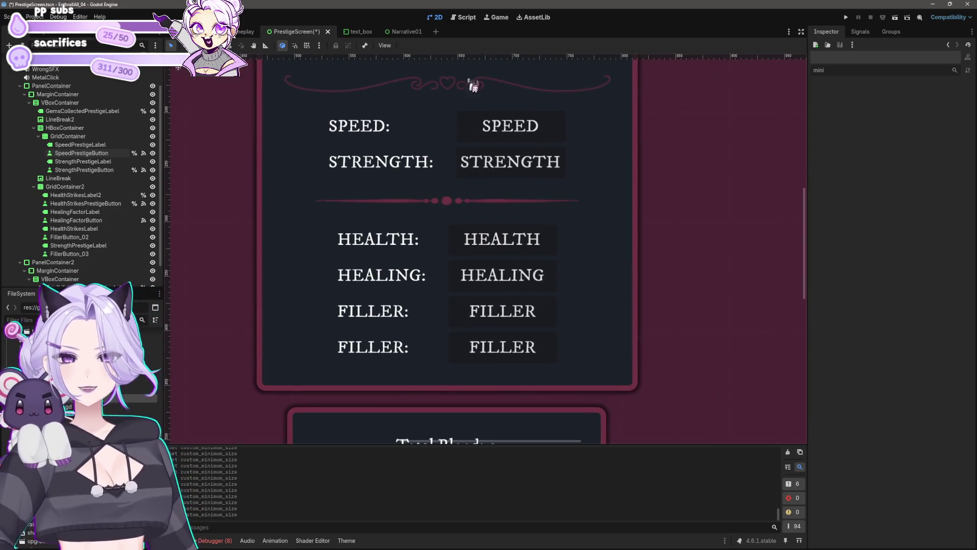
{"action": "left_click", "coordinate": [484, 196]}
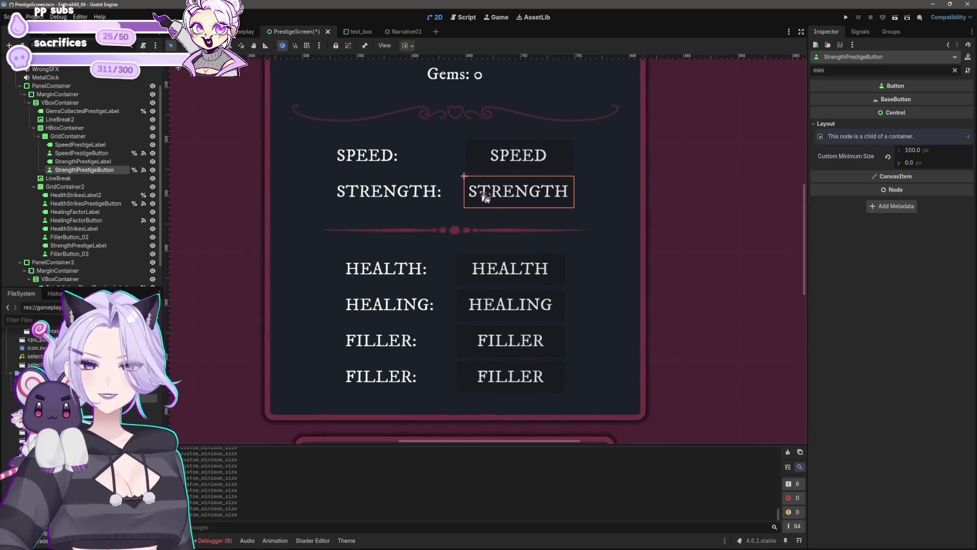
{"action": "left_click", "coordinate": [603, 172]}
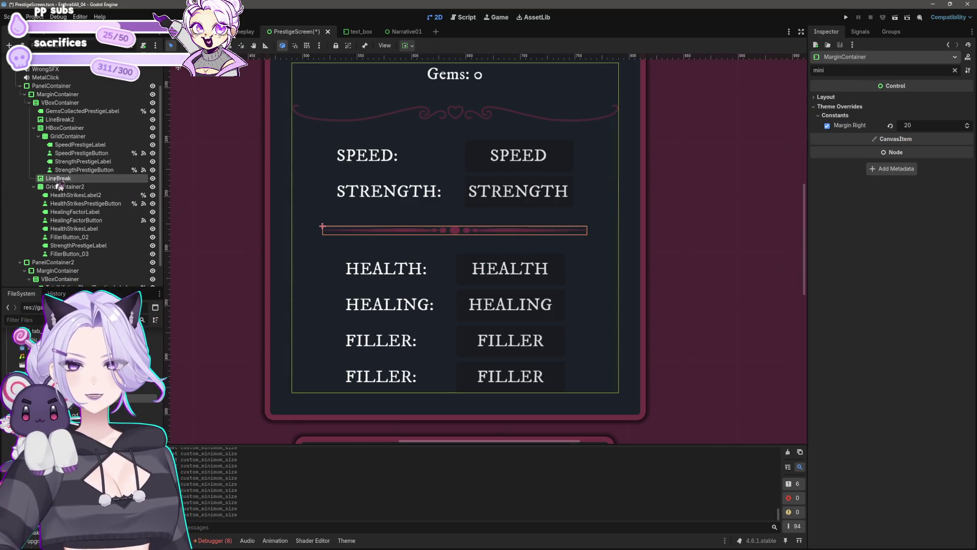
{"action": "left_click", "coordinate": [131, 187]}
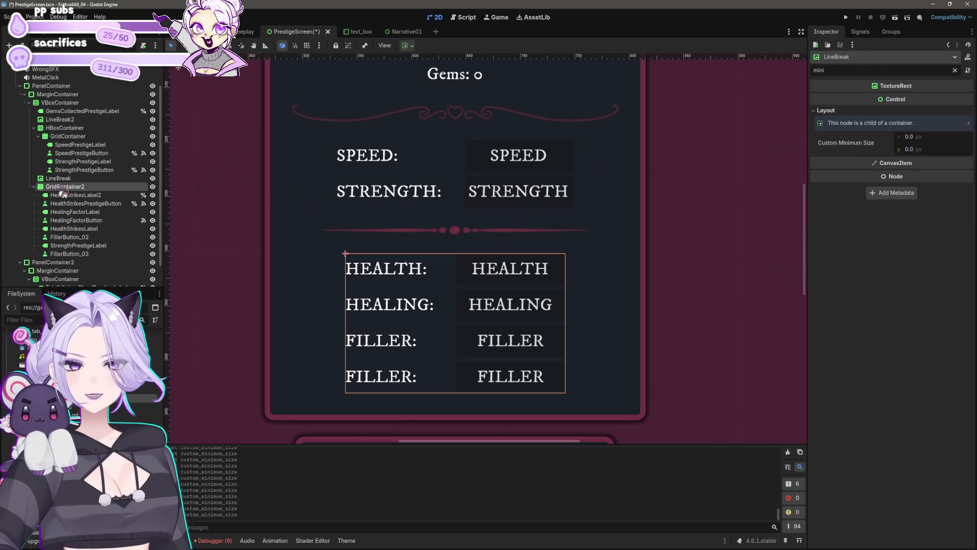
{"action": "left_click", "coordinate": [81, 129]}
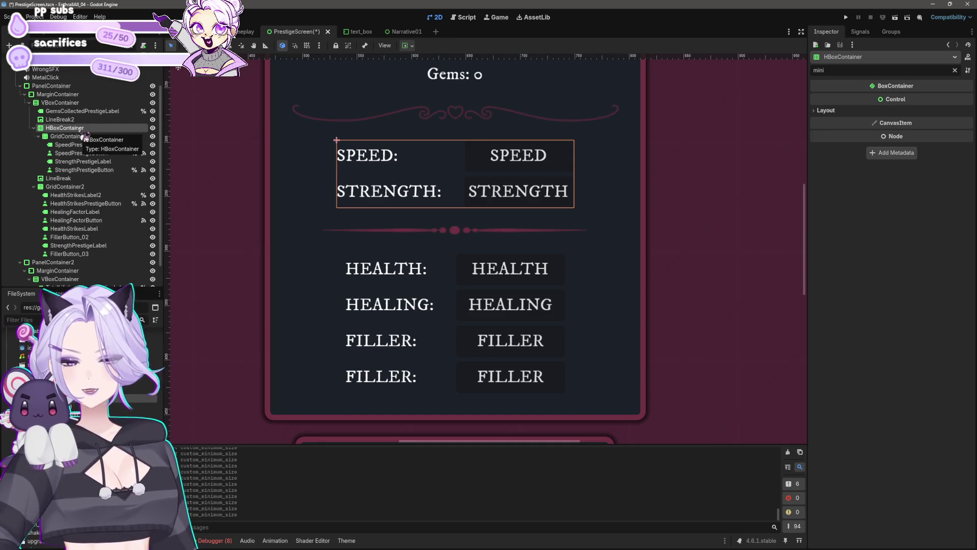
{"action": "left_click", "coordinate": [72, 187]}
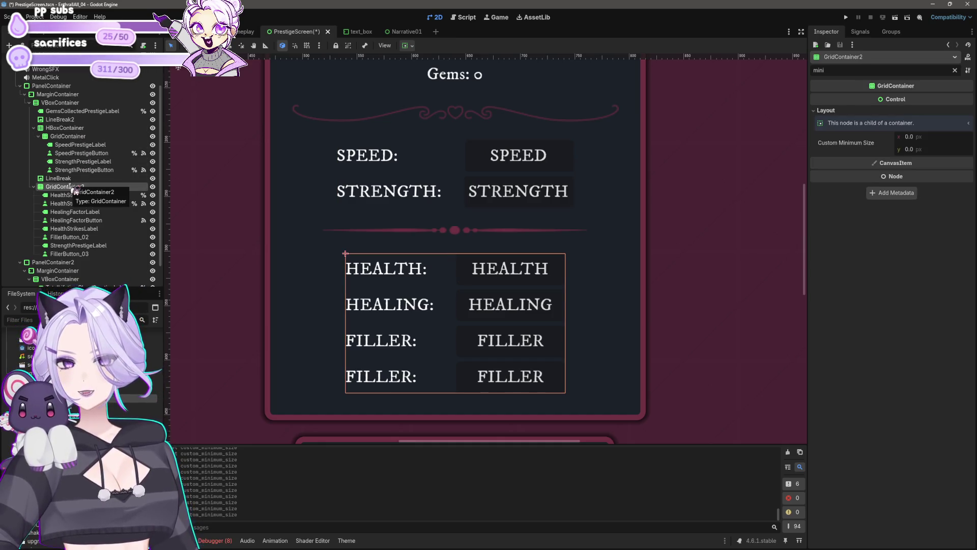
{"action": "key", "text": "ctrl+d"}
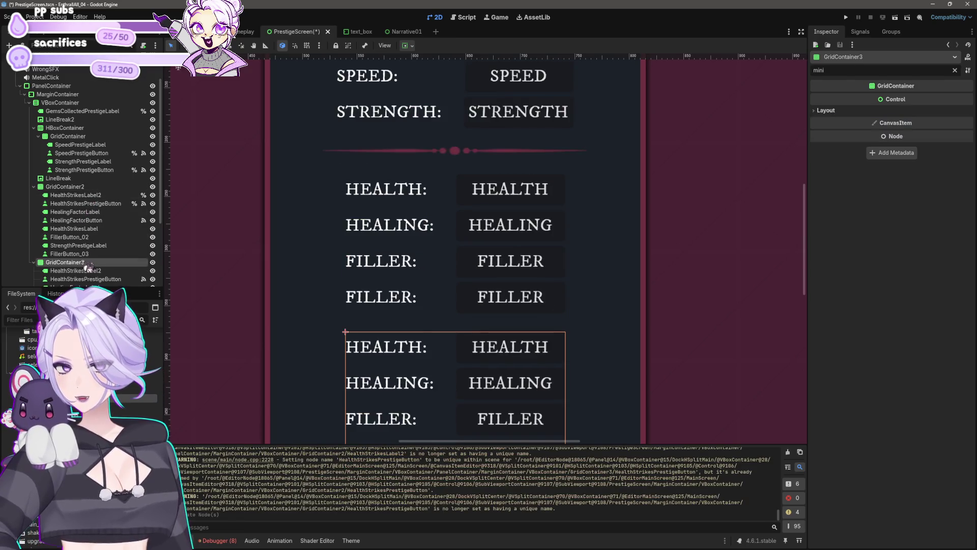
Move GridContainer3 above the Speed/Strength row and delete its copied labels and buttons
{"action": "left_click_drag", "start_coordinate": [83, 118], "coordinate": [81, 124]}
{"action": "left_click", "coordinate": [77, 136]}
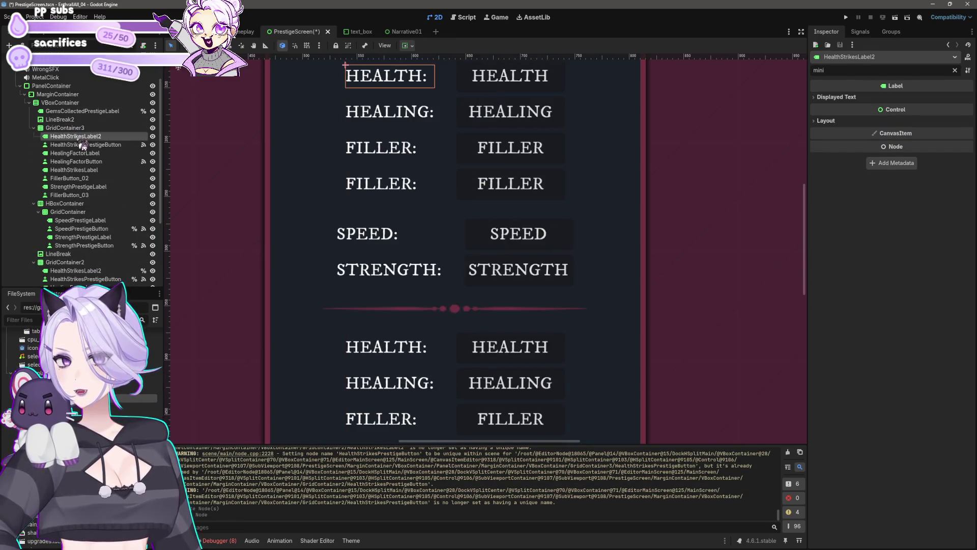
{"action": "left_click", "coordinate": [72, 196], "text": "shift"}
{"action": "key", "text": "Delete"}
{"action": "key", "text": "Return"}
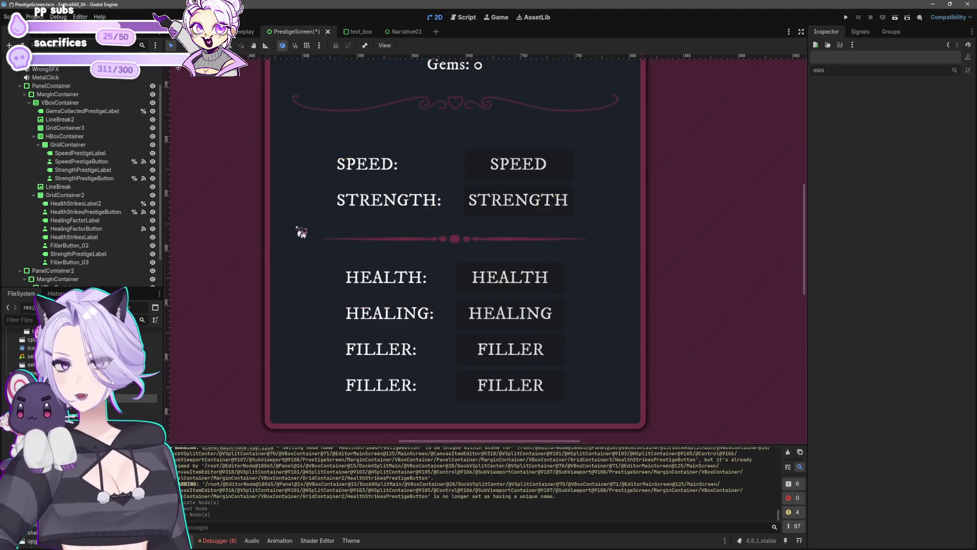
Move the Speed and Strength nodes out of their grid and delete the empty GridContainer
{"action": "left_click", "coordinate": [80, 153]}
{"action": "left_click", "coordinate": [84, 178], "text": "shift"}
{"action": "left_click_drag", "start_coordinate": [85, 164], "coordinate": [65, 136]}
{"action": "left_click", "coordinate": [68, 144]}
{"action": "key", "text": "Delete"}
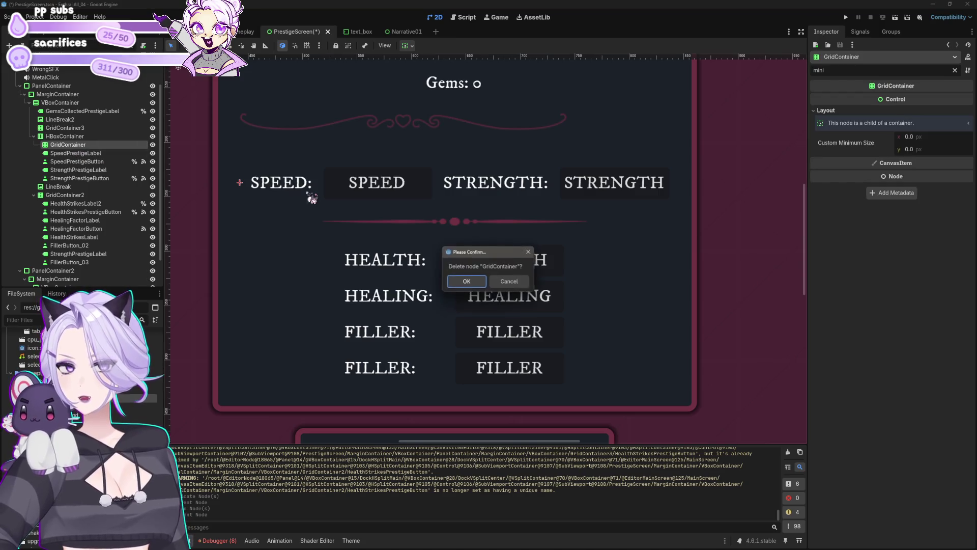
{"action": "key", "text": "Return"}
Reparent the Speed and Strength nodes into GridContainer3 and delete the empty HBoxContainer
{"action": "left_click", "coordinate": [72, 137]}
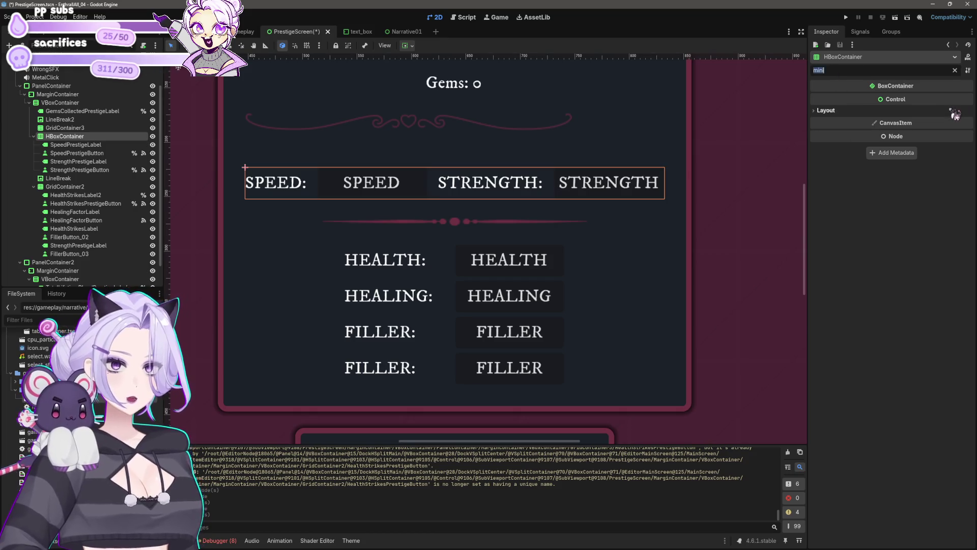
{"action": "key", "text": "BackSpace"}
{"action": "key", "text": "BackSpace"}
{"action": "key", "text": "BackSpace"}
{"action": "type", "text": "col"}
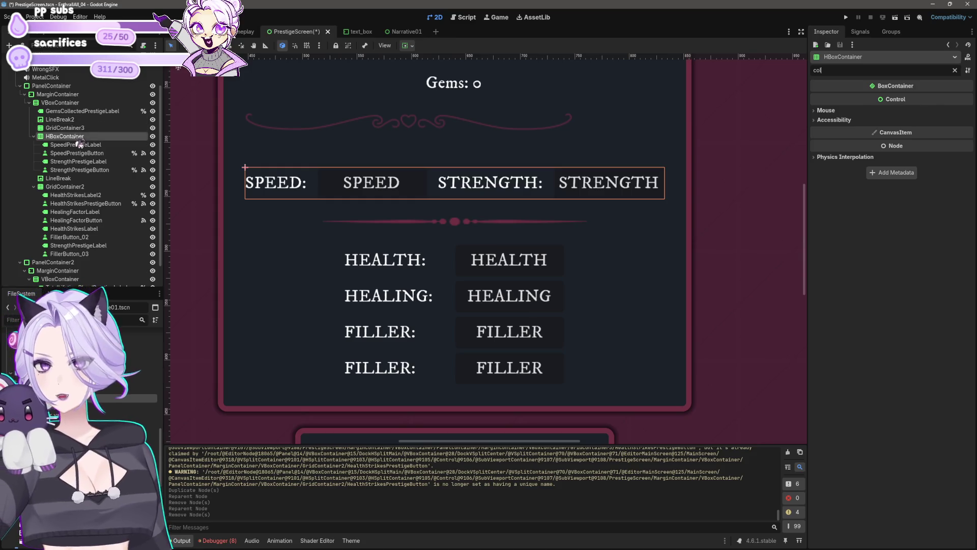
{"action": "left_click", "coordinate": [79, 170], "text": "shift"}
{"action": "left_click_drag", "start_coordinate": [79, 170], "coordinate": [75, 128]}
{"action": "left_click", "coordinate": [76, 145]}
{"action": "left_click", "coordinate": [84, 170], "text": "shift"}
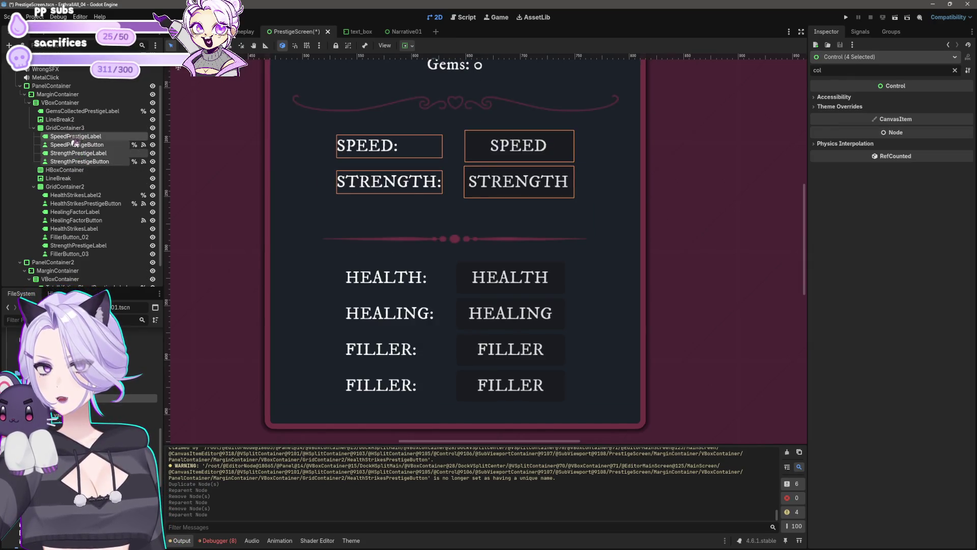
{"action": "left_click", "coordinate": [80, 170]}
{"action": "key", "text": "Delete"}
{"action": "key", "text": "Return"}
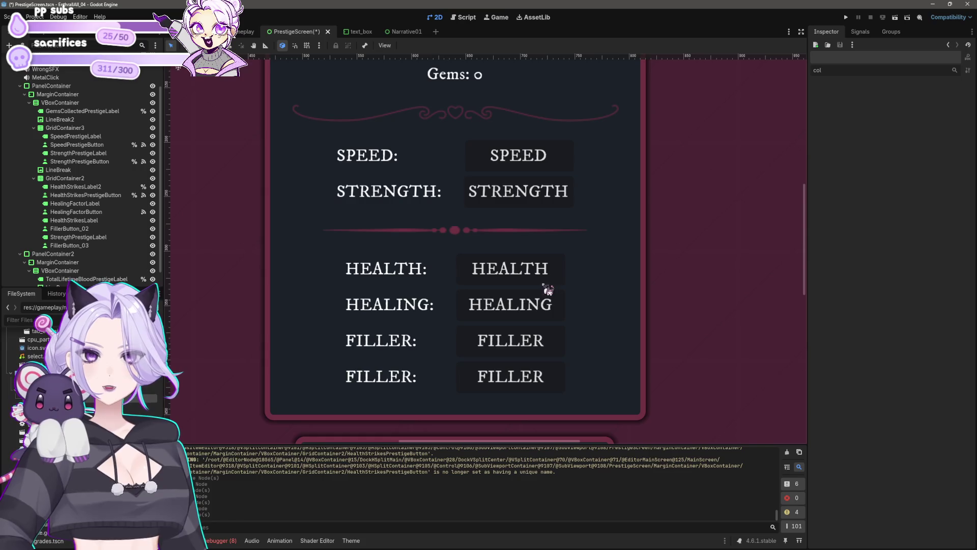
{"action": "mouse_move", "coordinate": [519, 255]}
{"action": "left_mouse_down"}
{"action": "mouse_move", "coordinate": [545, 280]}
{"action": "mouse_move", "coordinate": [571, 275]}
{"action": "left_mouse_up"}
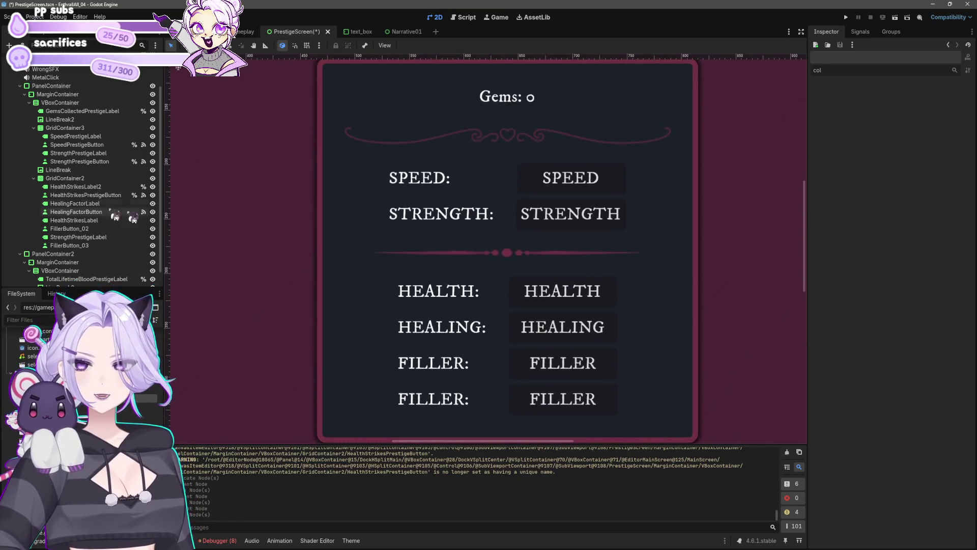
Multi-select the SPEED, STRENGTH, HEALTH, HEALING and both FILLER labels
{"action": "left_click", "coordinate": [57, 129]}
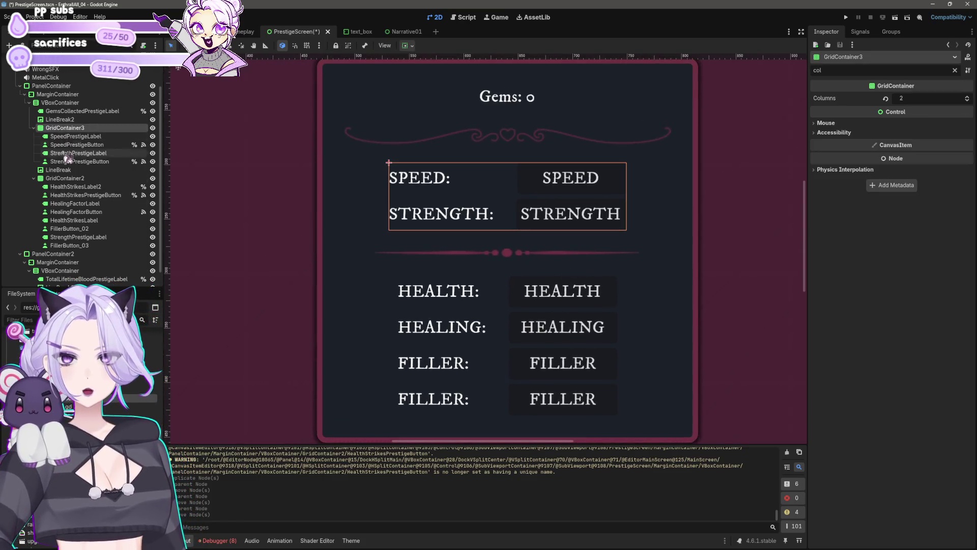
{"action": "left_click", "coordinate": [69, 179]}
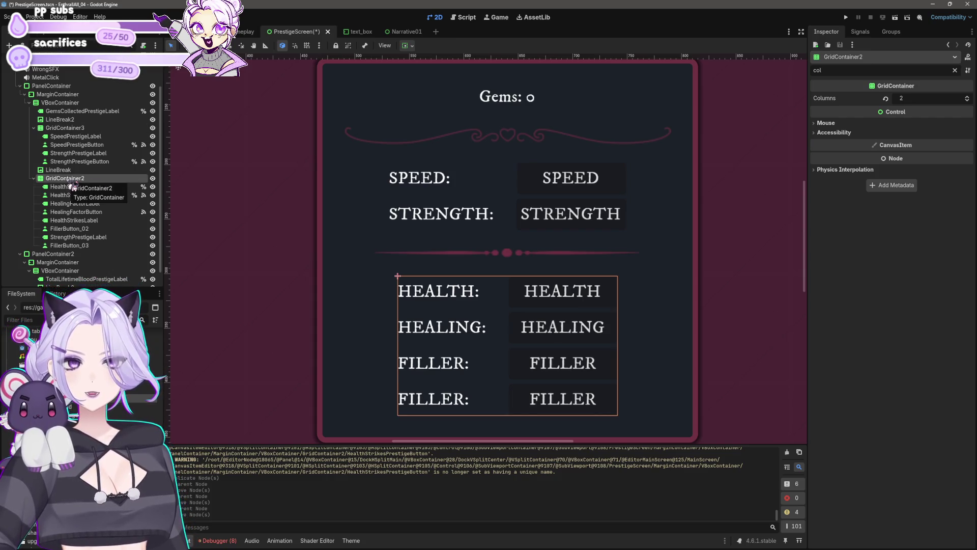
{"action": "left_click", "coordinate": [511, 213]}
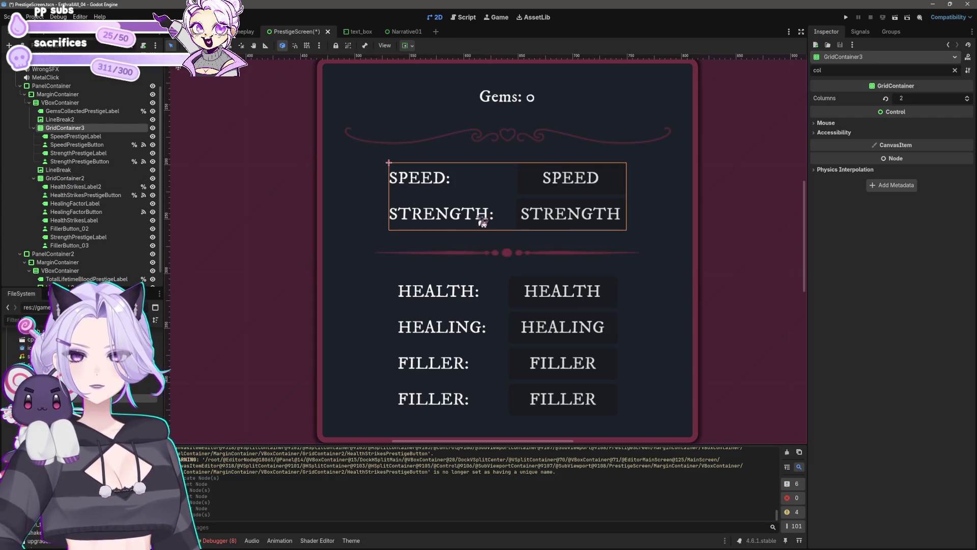
{"action": "left_click", "coordinate": [76, 136]}
{"action": "left_click", "coordinate": [107, 154], "text": "ctrl"}
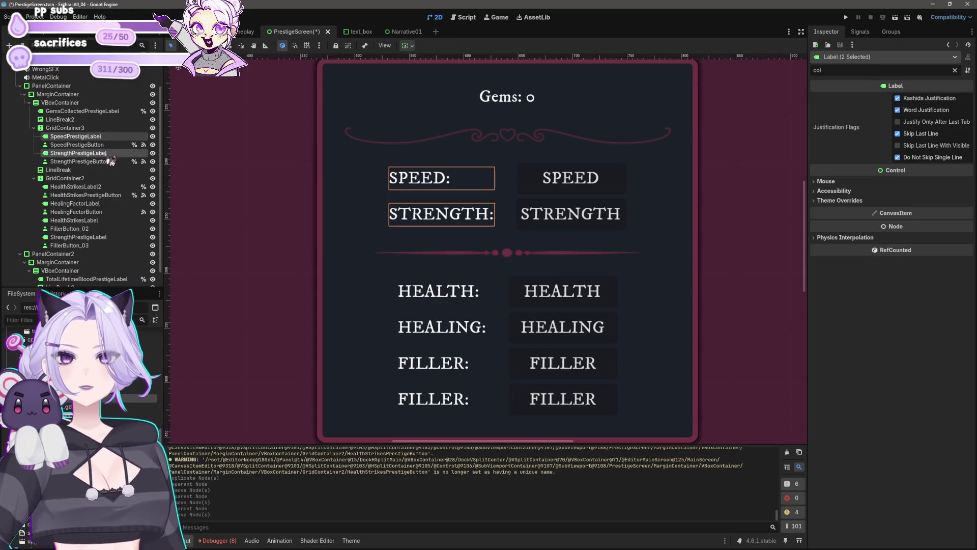
{"action": "left_click", "coordinate": [104, 187], "text": "ctrl"}
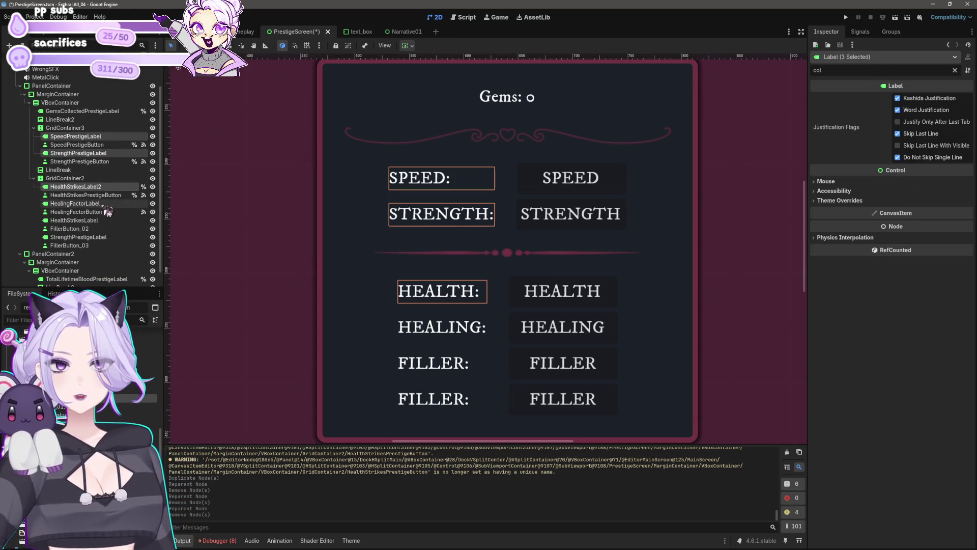
{"action": "left_click", "coordinate": [102, 203], "text": "ctrl"}
{"action": "left_click", "coordinate": [102, 211], "text": "ctrl"}
{"action": "left_click", "coordinate": [102, 211], "text": "ctrl"}
{"action": "left_click", "coordinate": [77, 220], "text": "ctrl"}
{"action": "left_click", "coordinate": [79, 238], "text": "ctrl"}
Filter the Inspector for 'min' and set the labels' Custom Minimum Size x to 100
{"action": "double_click", "coordinate": [848, 70]}
{"action": "type", "text": "width"}
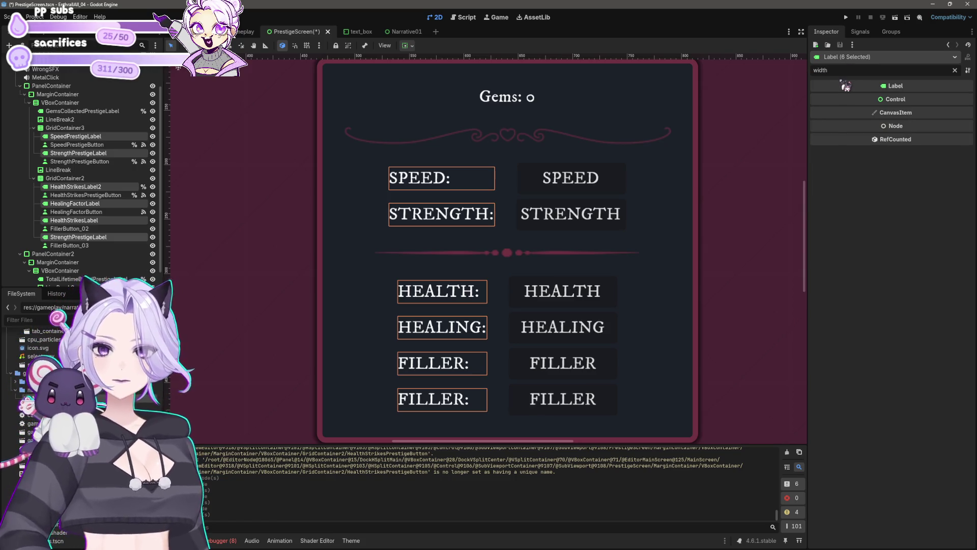
{"action": "key", "text": "BackSpace"}
{"action": "key", "text": "BackSpace"}
{"action": "key", "text": "BackSpace"}
{"action": "type", "text": "min"}
{"action": "left_click", "coordinate": [823, 121]}
{"action": "left_click", "coordinate": [914, 131]}
{"action": "type", "text": "0"}
{"action": "key", "text": "Return"}
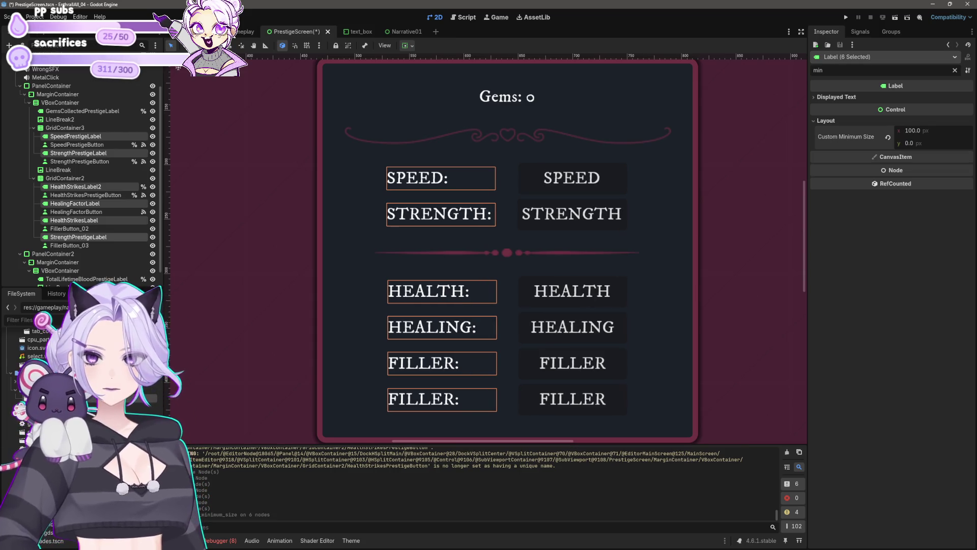
Deselect the labels and save the PrestigeScreen scene
{"action": "scroll", "coordinate": [733, 243], "scroll_direction": "down", "scroll_amount": 8}
{"action": "left_click", "coordinate": [608, 393]}
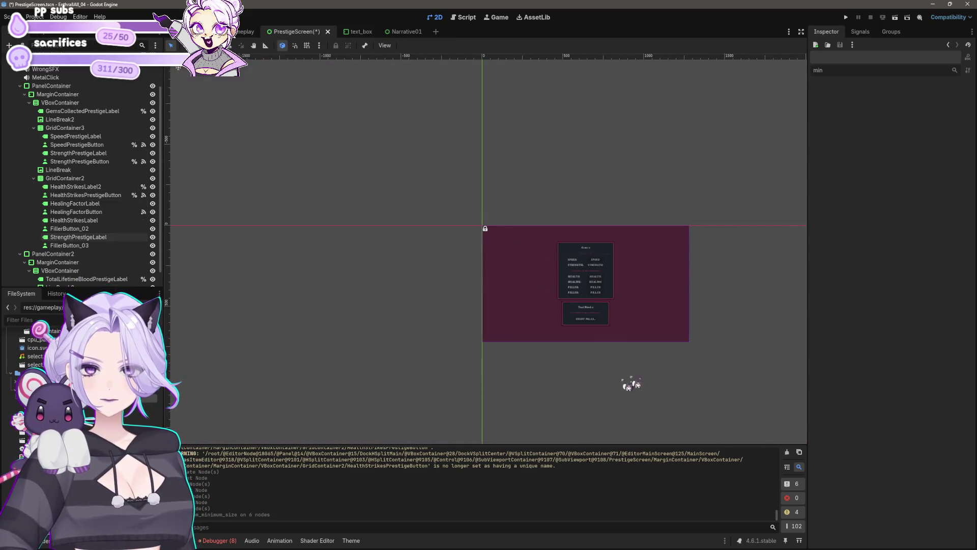
{"action": "scroll", "coordinate": [553, 334], "scroll_direction": "up", "scroll_amount": 6}
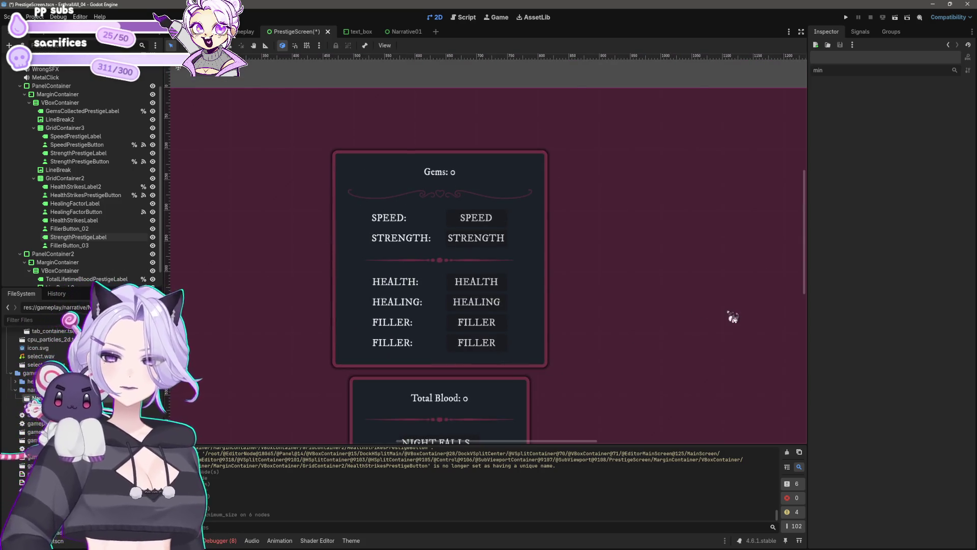
{"action": "scroll", "coordinate": [489, 318], "scroll_direction": "up", "scroll_amount": 3}
{"action": "key", "text": "ctrl+s"}
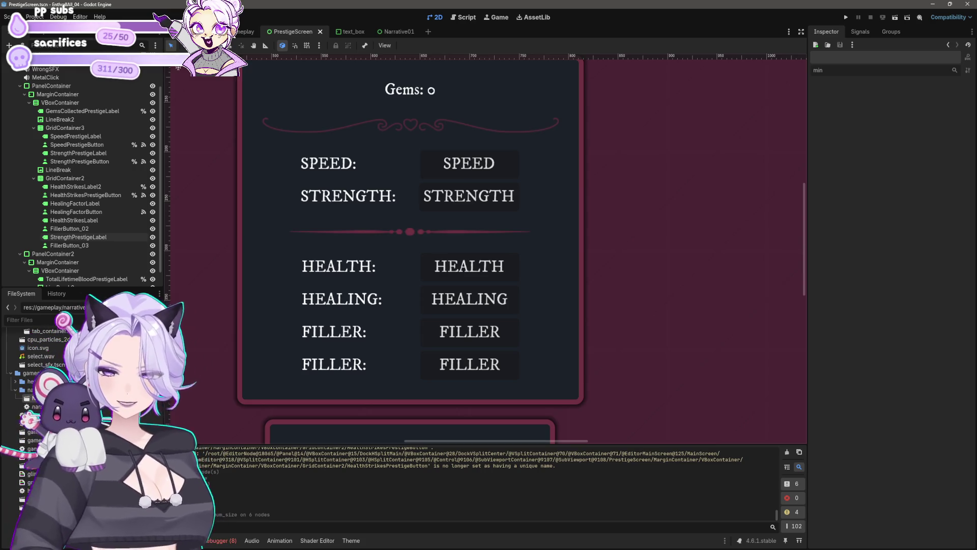
{"action": "left_click_drag", "start_coordinate": [524, 259], "coordinate": [545, 263]}
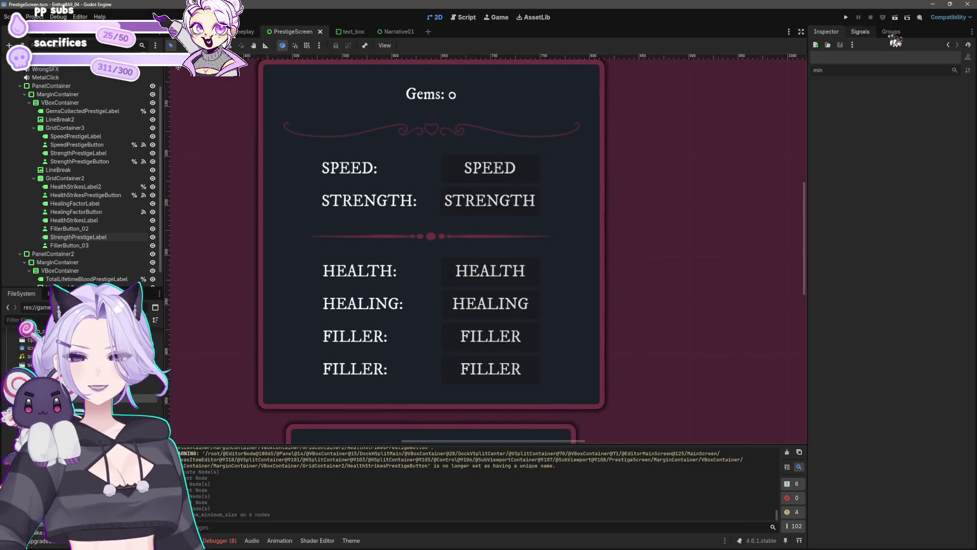
Run the project to test the layout, stop it, and open prestige_screen.gd
{"action": "left_click", "coordinate": [846, 17]}
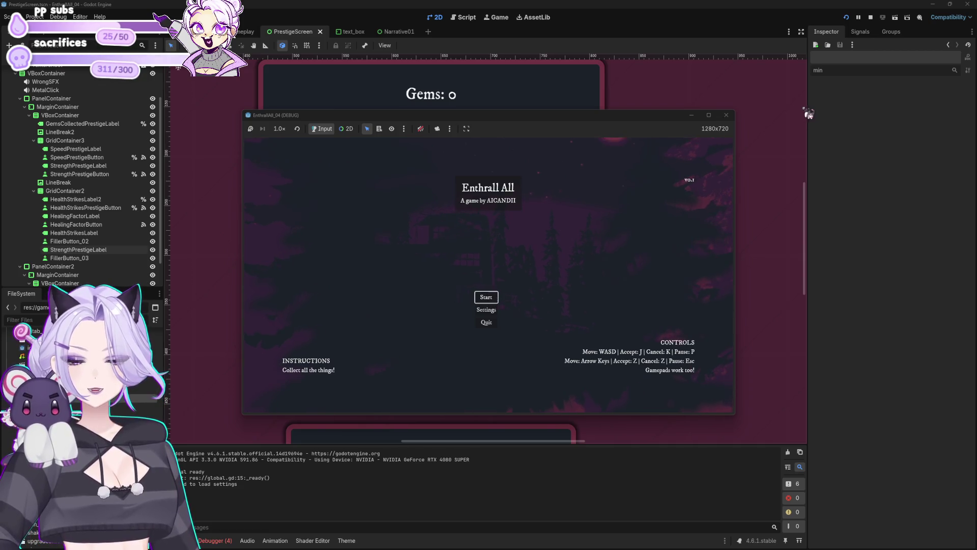
{"action": "left_click", "coordinate": [726, 115]}
{"action": "left_click", "coordinate": [466, 17]}
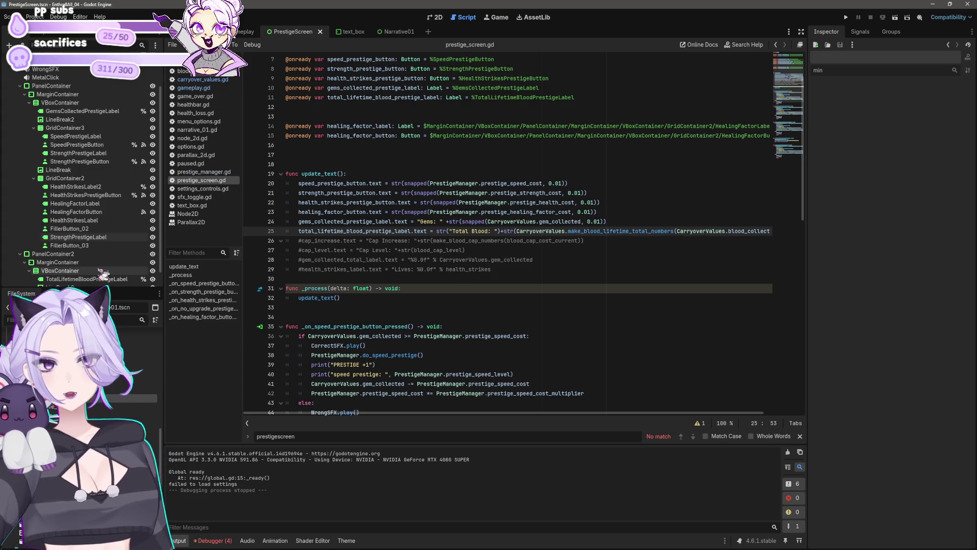
Mark HealingFactorLabel and HealingFactorButton as Access as Unique Name
{"action": "left_click", "coordinate": [109, 211]}
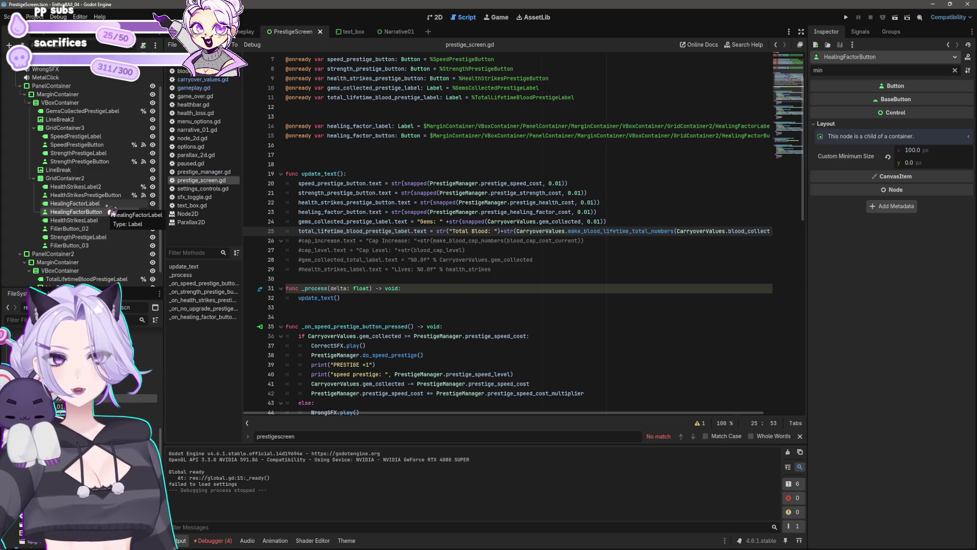
{"action": "left_click", "coordinate": [92, 204], "text": "ctrl"}
{"action": "right_click", "coordinate": [107, 205]}
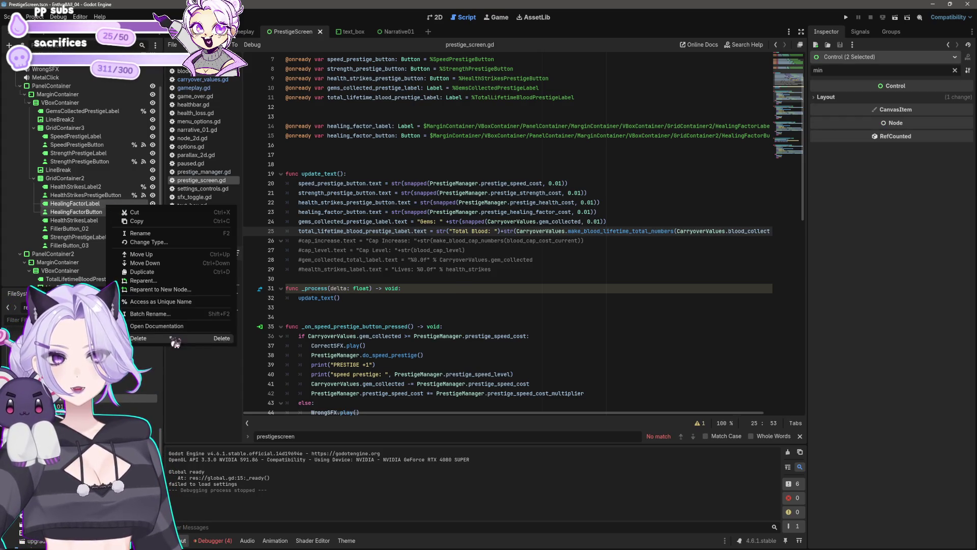
{"action": "left_click", "coordinate": [177, 302]}
Search the script for 'healing_fa' and delete the old long-path healing_factor declarations
{"action": "left_click", "coordinate": [115, 204]}
{"action": "double_click", "coordinate": [385, 432]}
{"action": "type", "text": "healing_fa"}
{"action": "left_click_drag", "start_coordinate": [803, 331], "coordinate": [814, 110]}
{"action": "left_click", "coordinate": [476, 193]}
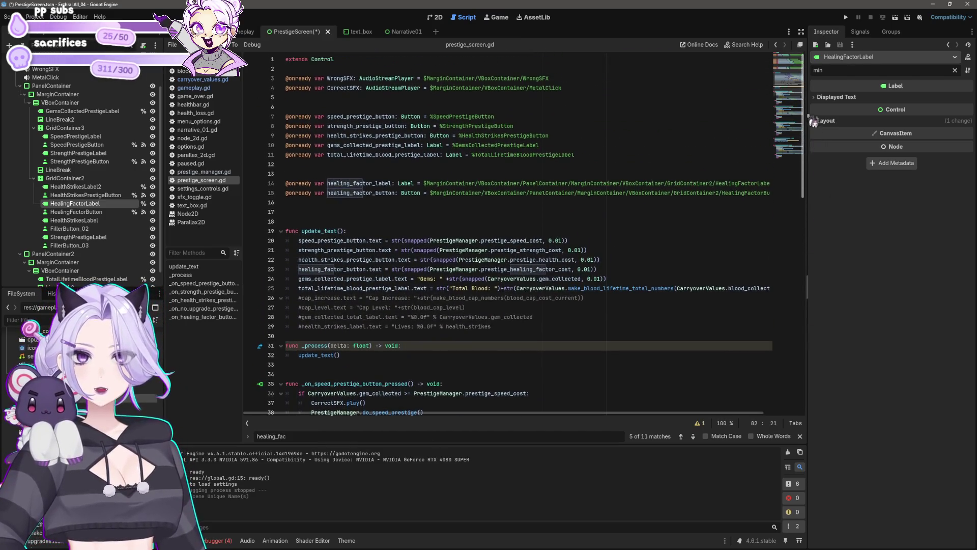
{"action": "key", "text": "End"}
{"action": "key", "text": "shift+Up"}
{"action": "key", "text": "shift+Home"}
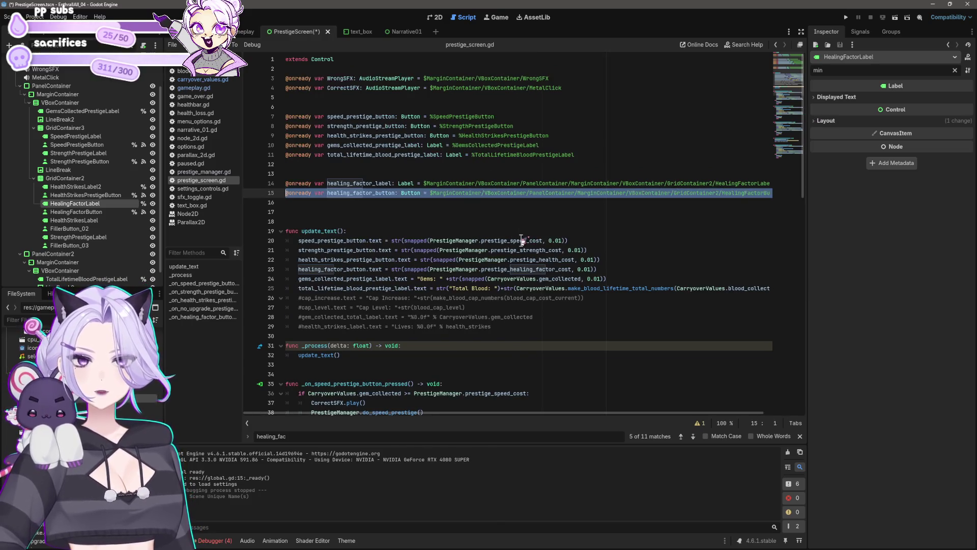
{"action": "key", "text": "Delete"}
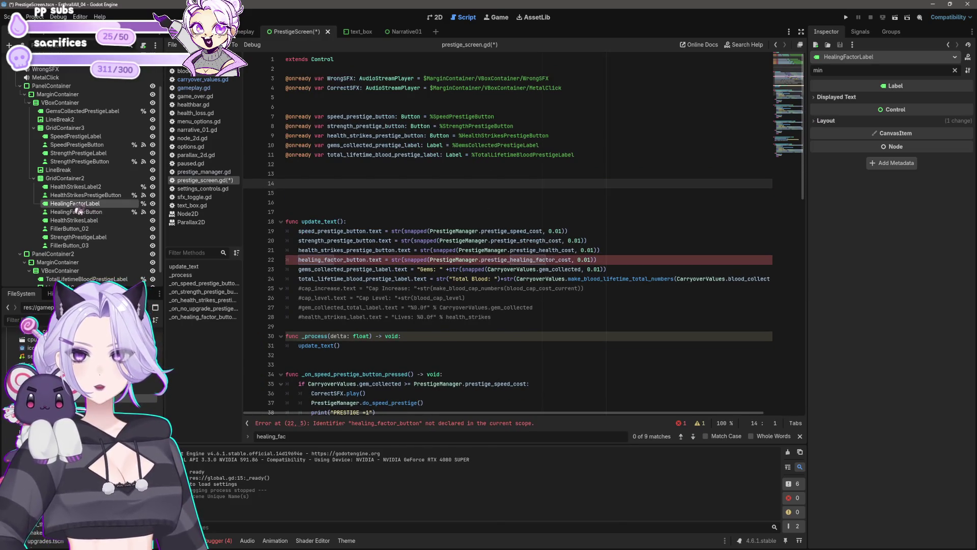
Drag in %HealingFactorLabel and %HealingFactorButton references on lines 14–15 and save the script
{"action": "left_click_drag", "start_coordinate": [75, 203], "coordinate": [287, 183], "text": "ctrl"}
{"action": "mouse_move", "coordinate": [97, 212]}
{"action": "left_mouse_down", "text": "ctrl"}
{"action": "mouse_move", "coordinate": [448, 211]}
{"action": "mouse_move", "coordinate": [509, 193]}
{"action": "left_mouse_up", "text": "ctrl"}
{"action": "left_click", "coordinate": [552, 213]}
{"action": "key", "text": "ctrl+s"}
Run the project and click Start on the title menu to reach the blood screen
{"action": "left_click", "coordinate": [846, 17]}
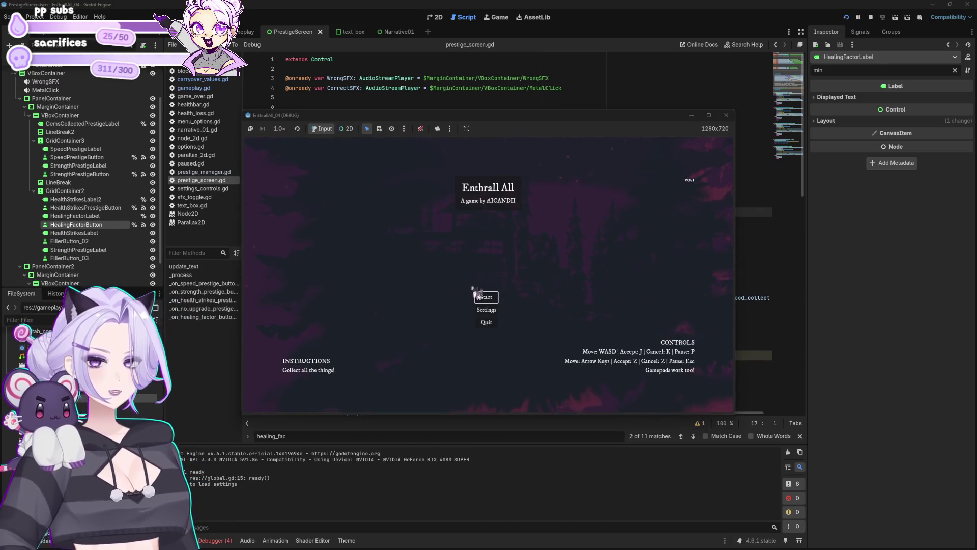
{"action": "left_click", "coordinate": [487, 299]}
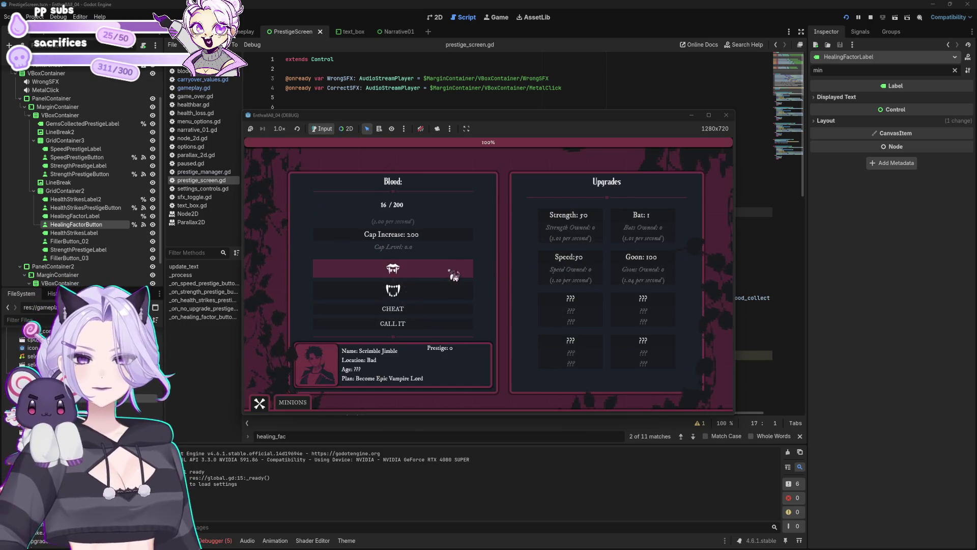
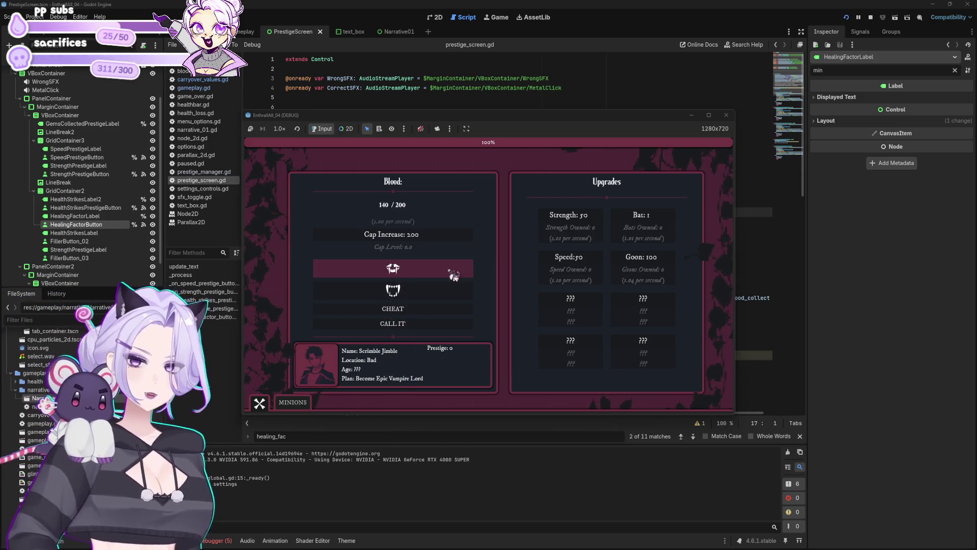
Buy a Bat, then alternate CHEAT and Cap Increase to raise the blood cap to 2.00 Mil
{"action": "left_click", "coordinate": [653, 223]}
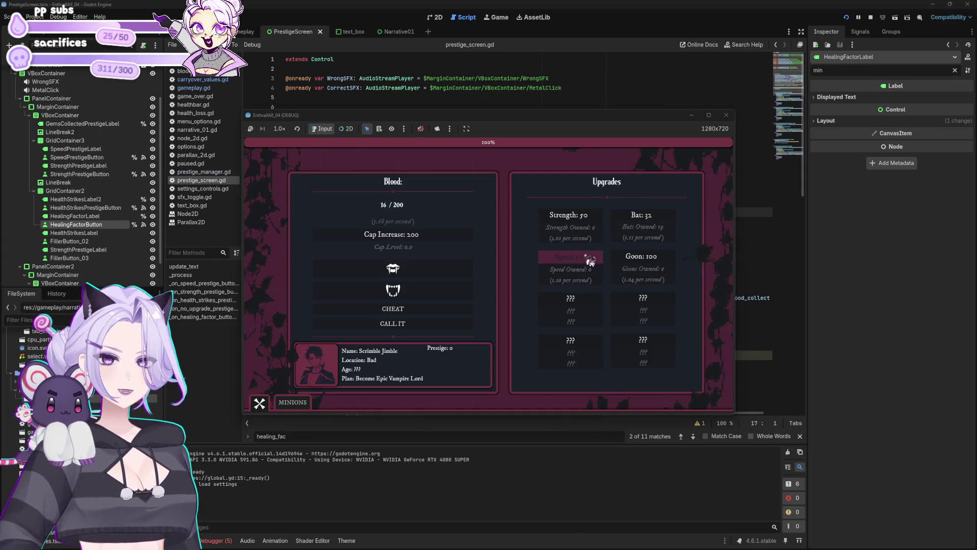
{"action": "left_click", "coordinate": [443, 310]}
{"action": "left_click", "coordinate": [442, 269]}
{"action": "left_click", "coordinate": [425, 308]}
{"action": "left_click", "coordinate": [434, 268]}
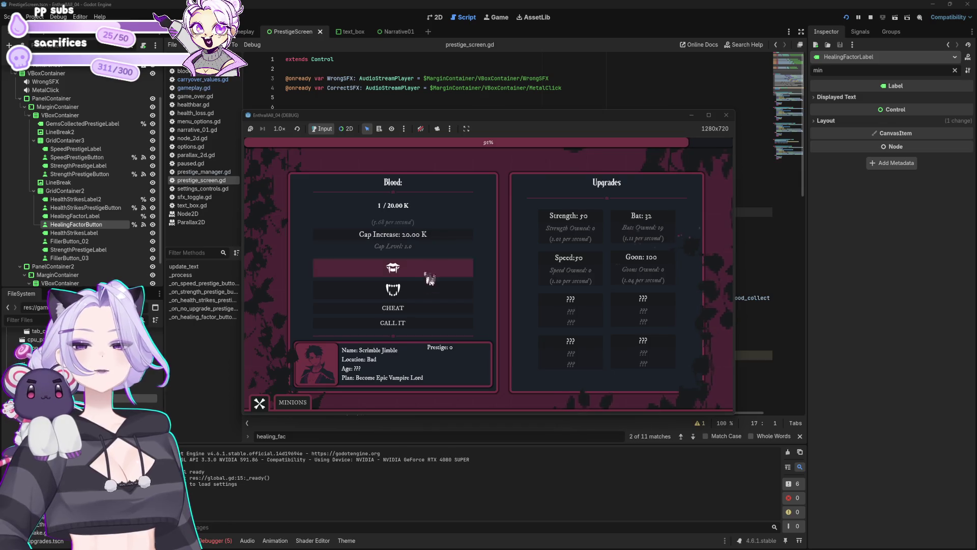
{"action": "left_click", "coordinate": [415, 309]}
{"action": "left_click", "coordinate": [432, 235]}
{"action": "left_click", "coordinate": [426, 308]}
{"action": "left_click", "coordinate": [436, 237]}
Fill blood to the 2.00 Mil cap and end the night with CALL IT
{"action": "left_click", "coordinate": [435, 273]}
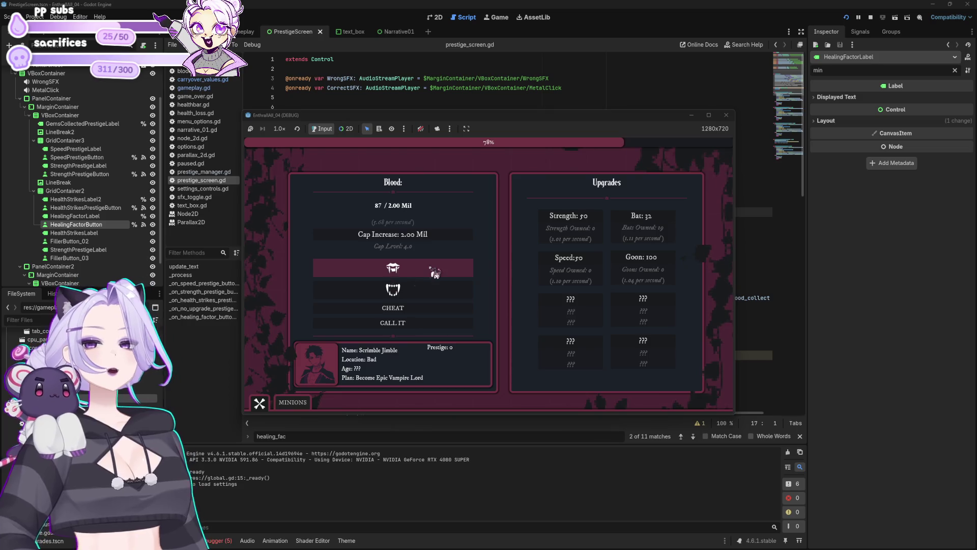
{"action": "left_click", "coordinate": [438, 310]}
{"action": "left_click", "coordinate": [448, 322]}
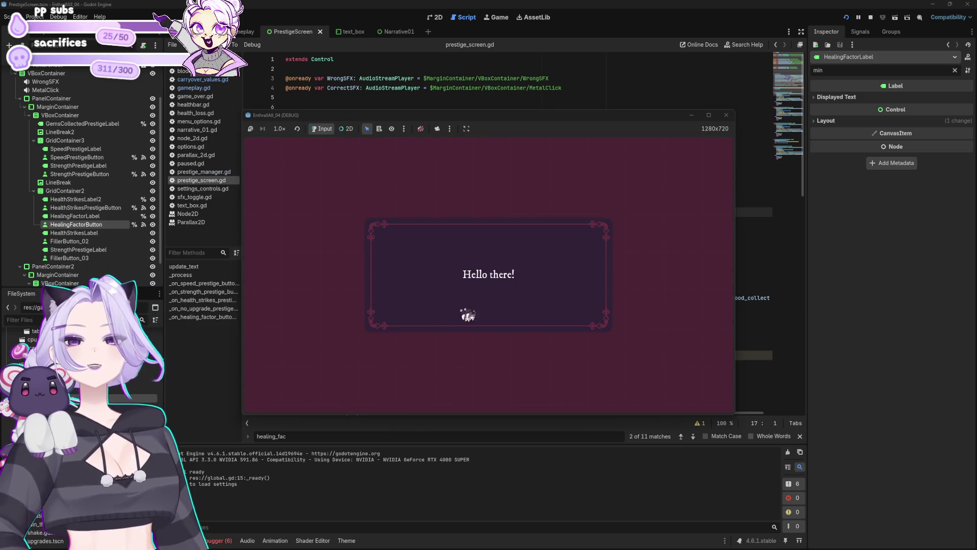
Advance through every dialog line to reach the 6004.0-gem prestige screen and buy Speed
{"action": "left_click", "coordinate": [660, 280]}
{"action": "left_click", "coordinate": [661, 279]}
{"action": "left_click", "coordinate": [661, 279]}
{"action": "left_click", "coordinate": [660, 279]}
{"action": "left_click", "coordinate": [660, 279]}
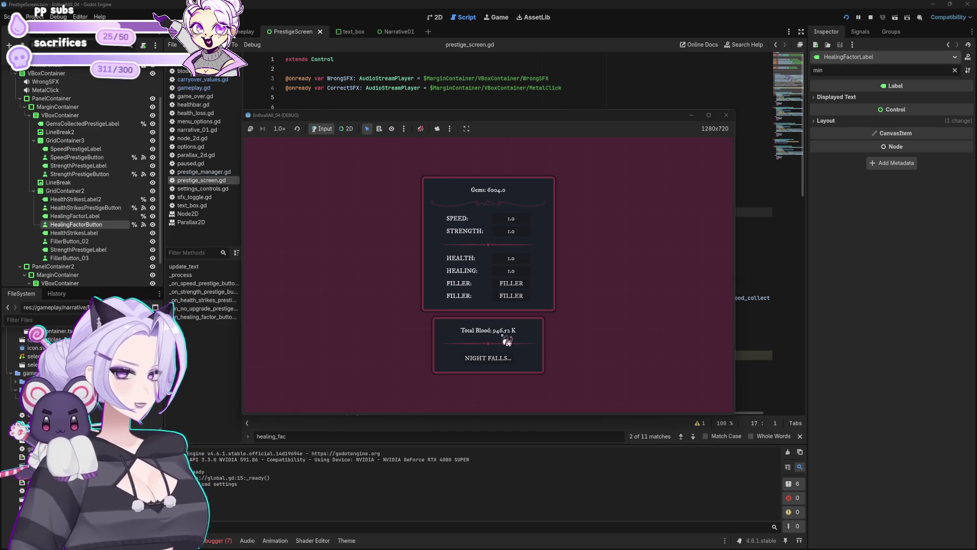
{"action": "left_click", "coordinate": [515, 223]}
{"action": "left_click", "coordinate": [515, 222]}
Spend gems on Speed, Strength and Health, and boost Healing to 4096.0
{"action": "left_click", "coordinate": [517, 227]}
{"action": "left_click", "coordinate": [518, 231]}
{"action": "left_click", "coordinate": [518, 232]}
{"action": "left_click", "coordinate": [518, 232]}
{"action": "left_click", "coordinate": [518, 232]}
{"action": "left_click", "coordinate": [518, 232]}
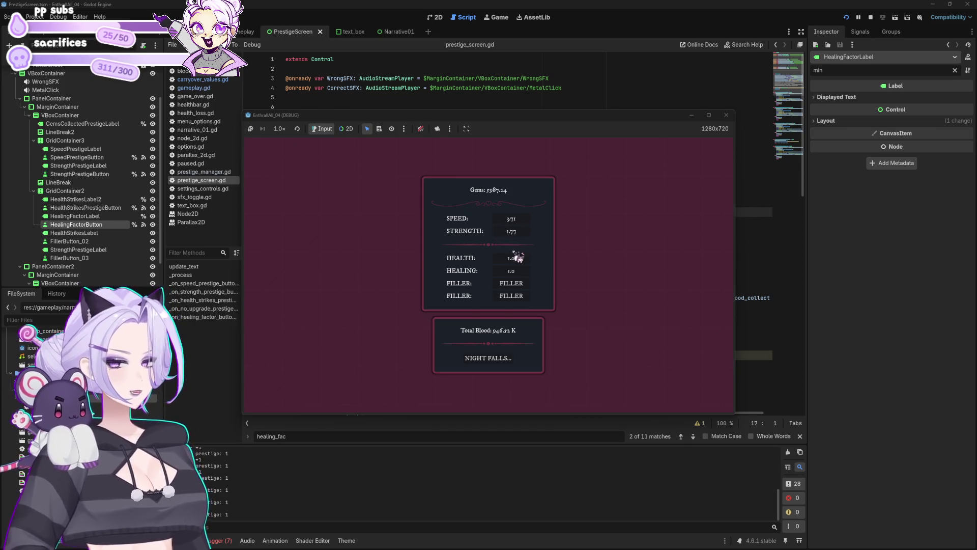
{"action": "left_click", "coordinate": [522, 260]}
{"action": "left_click", "coordinate": [522, 260]}
{"action": "left_click", "coordinate": [522, 260]}
{"action": "left_click", "coordinate": [522, 259]}
{"action": "left_click", "coordinate": [525, 271]}
{"action": "left_click", "coordinate": [525, 271]}
{"action": "left_click", "coordinate": [525, 272]}
{"action": "left_click", "coordinate": [526, 273]}
{"action": "left_click", "coordinate": [526, 272]}
{"action": "left_click", "coordinate": [526, 272]}
{"action": "left_click", "coordinate": [526, 273]}
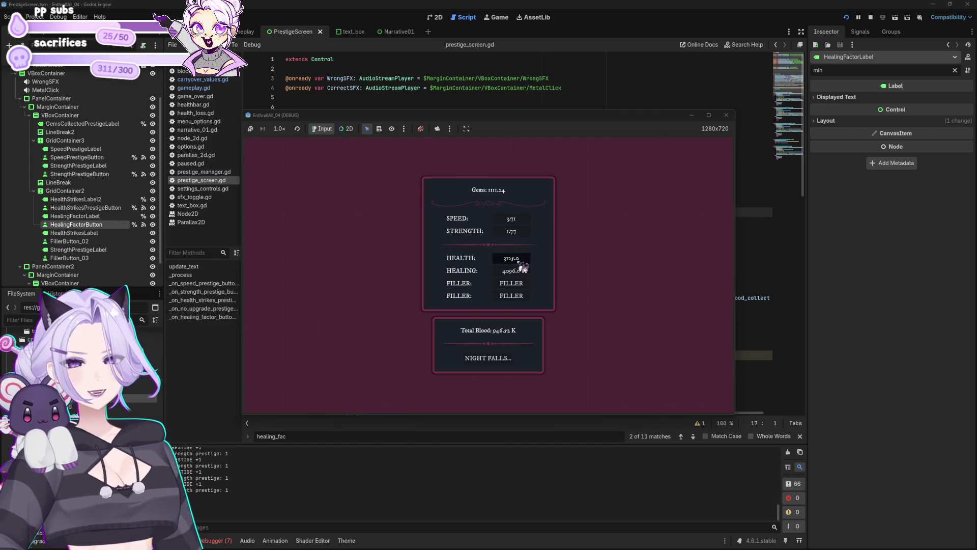
Keep buying Speed and Strength, bringing Speed to 146.19
{"action": "left_click", "coordinate": [523, 220]}
{"action": "left_click", "coordinate": [523, 220]}
{"action": "left_click", "coordinate": [524, 220]}
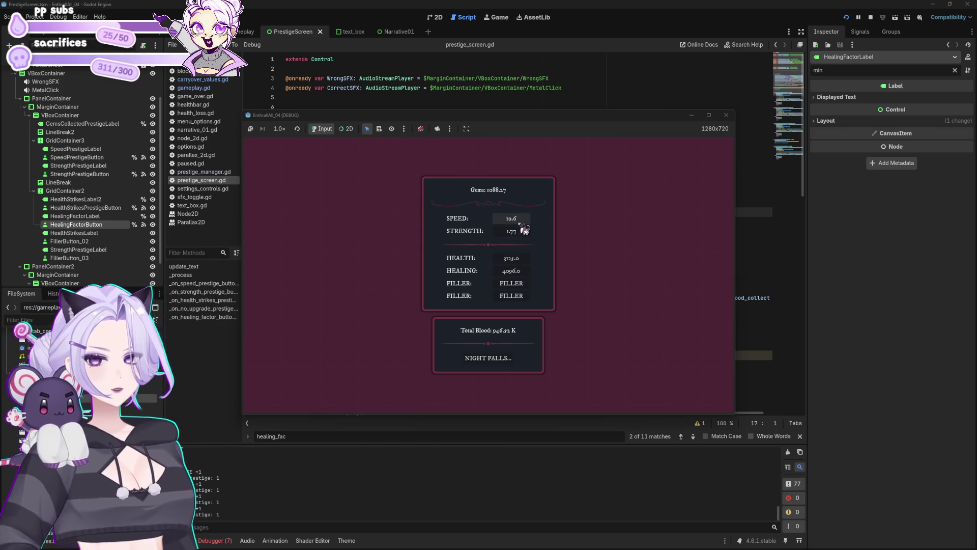
{"action": "left_click", "coordinate": [524, 220]}
{"action": "left_click", "coordinate": [524, 233]}
{"action": "left_click", "coordinate": [525, 234]}
{"action": "left_click", "coordinate": [524, 235]}
{"action": "left_click", "coordinate": [524, 235]}
{"action": "left_click", "coordinate": [525, 234]}
{"action": "left_click", "coordinate": [532, 232]}
{"action": "left_click", "coordinate": [530, 219]}
{"action": "left_click", "coordinate": [530, 235]}
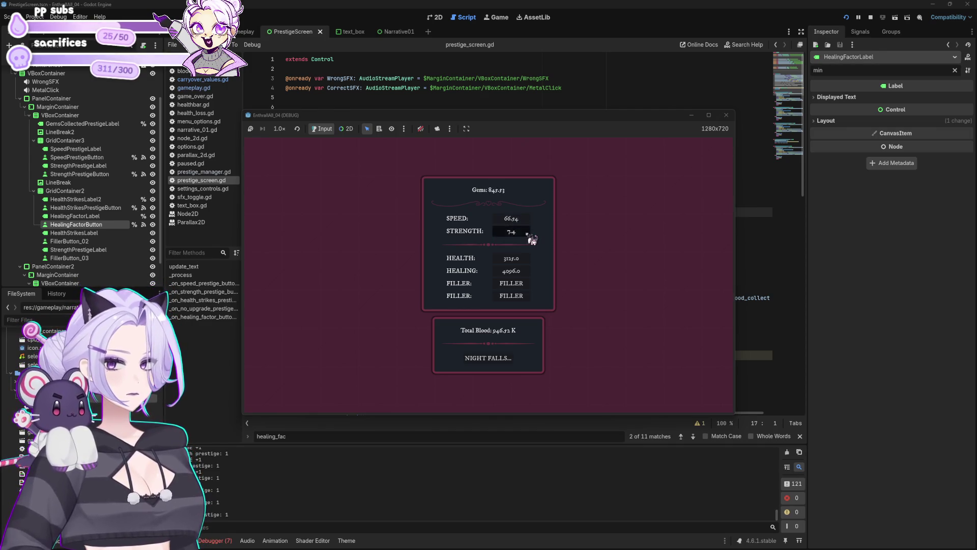
{"action": "left_click", "coordinate": [529, 221]}
{"action": "left_click", "coordinate": [529, 222]}
{"action": "left_click", "coordinate": [530, 222]}
{"action": "left_click", "coordinate": [531, 223]}
Put the remaining gems into Strength and start a new night at Prestige 1
{"action": "left_click", "coordinate": [521, 238]}
{"action": "left_click", "coordinate": [520, 238]}
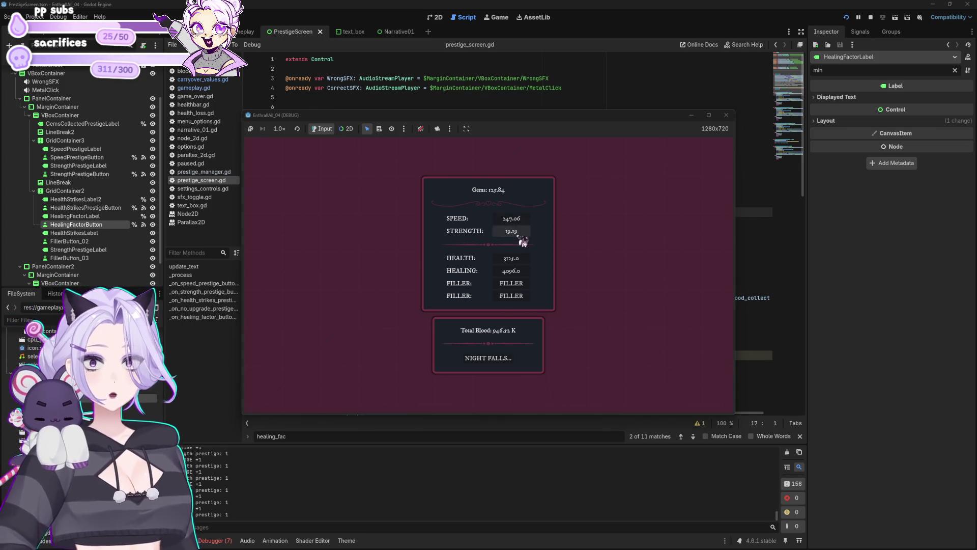
{"action": "left_click", "coordinate": [520, 238]}
{"action": "left_click", "coordinate": [520, 239]}
{"action": "left_click", "coordinate": [520, 238]}
{"action": "left_click", "coordinate": [521, 238]}
{"action": "left_click", "coordinate": [520, 239]}
{"action": "left_click", "coordinate": [520, 238]}
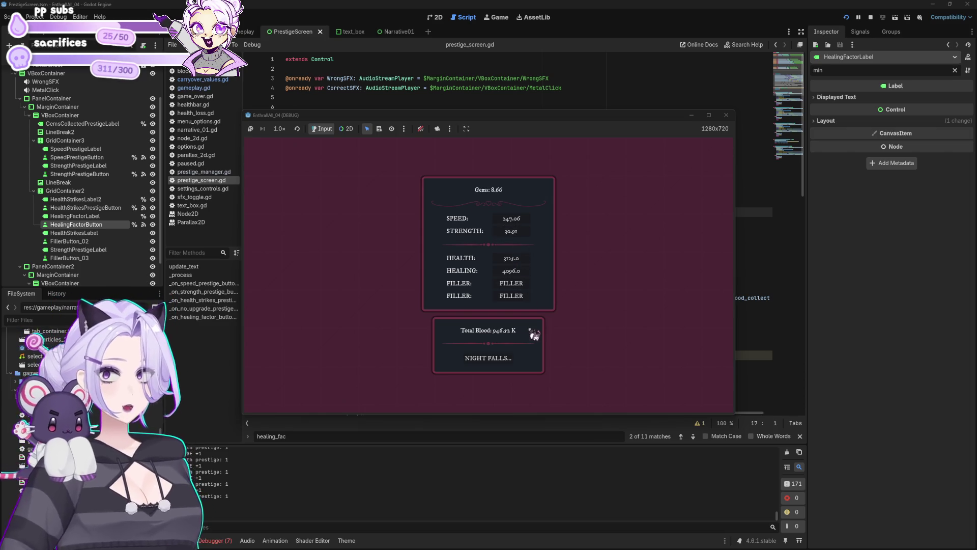
{"action": "left_click", "coordinate": [509, 360]}
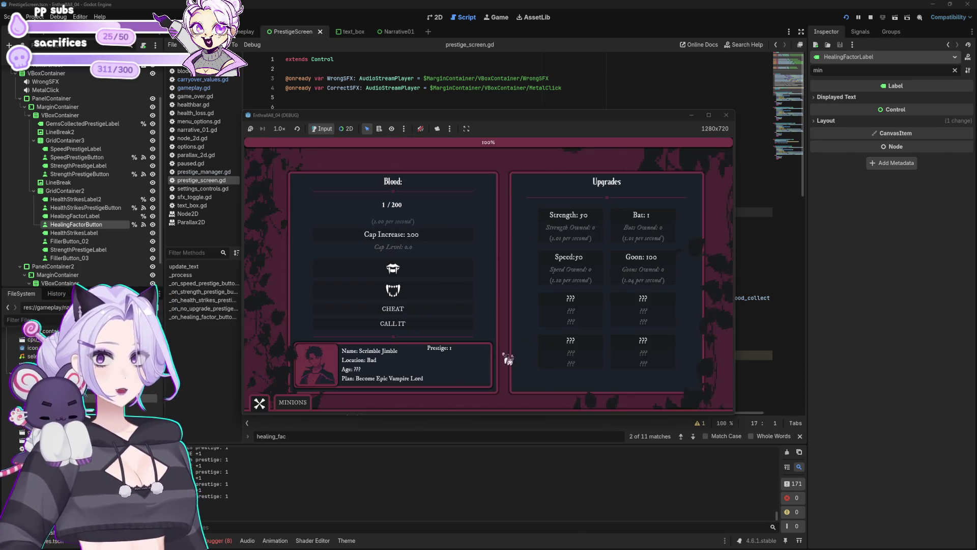
Gather blood with the fang button and spend it on more bats
{"action": "left_click", "coordinate": [453, 275]}
{"action": "left_click", "coordinate": [453, 276]}
{"action": "left_click", "coordinate": [453, 275]}
{"action": "left_click", "coordinate": [453, 275]}
{"action": "left_click", "coordinate": [453, 275]}
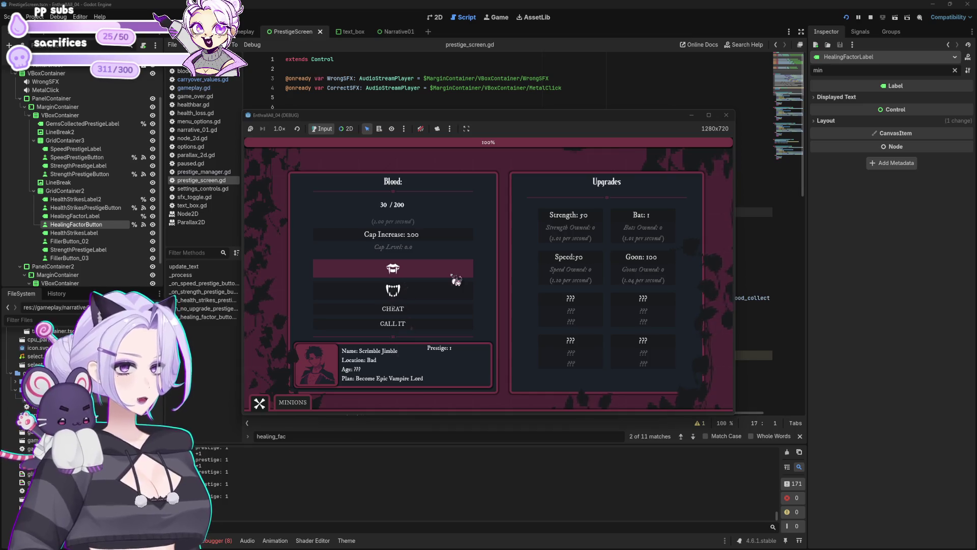
{"action": "left_click", "coordinate": [670, 223]}
{"action": "left_click", "coordinate": [671, 222]}
{"action": "left_click", "coordinate": [671, 222]}
{"action": "left_click", "coordinate": [671, 223]}
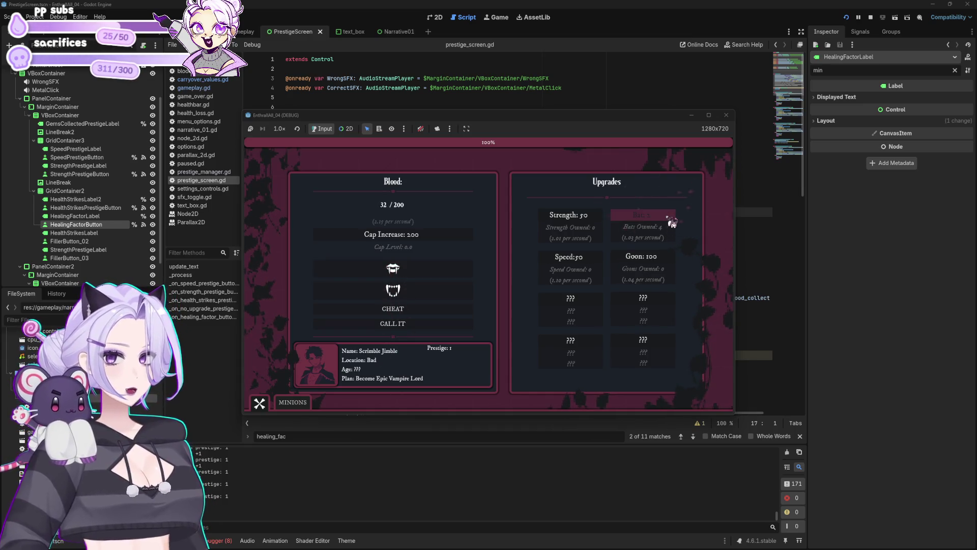
{"action": "left_click", "coordinate": [672, 222]}
{"action": "left_click", "coordinate": [671, 223]}
{"action": "left_click", "coordinate": [672, 223]}
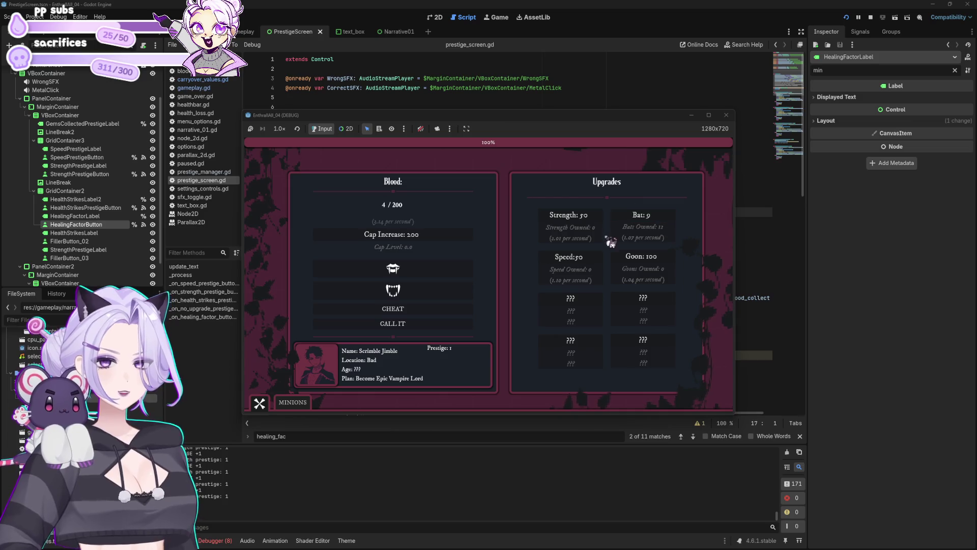
{"action": "left_click", "coordinate": [449, 277]}
{"action": "left_click", "coordinate": [449, 277]}
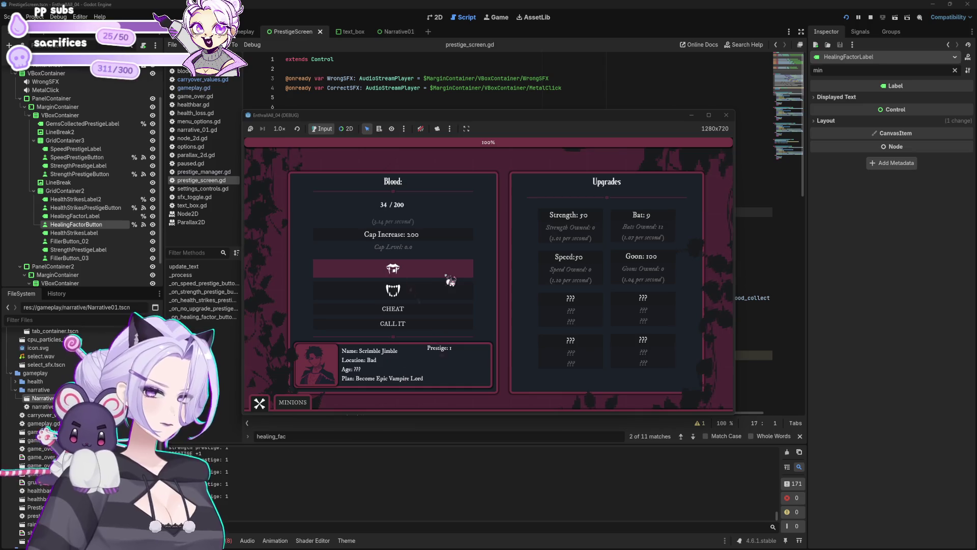
{"action": "left_click", "coordinate": [450, 280]}
{"action": "left_click", "coordinate": [451, 281]}
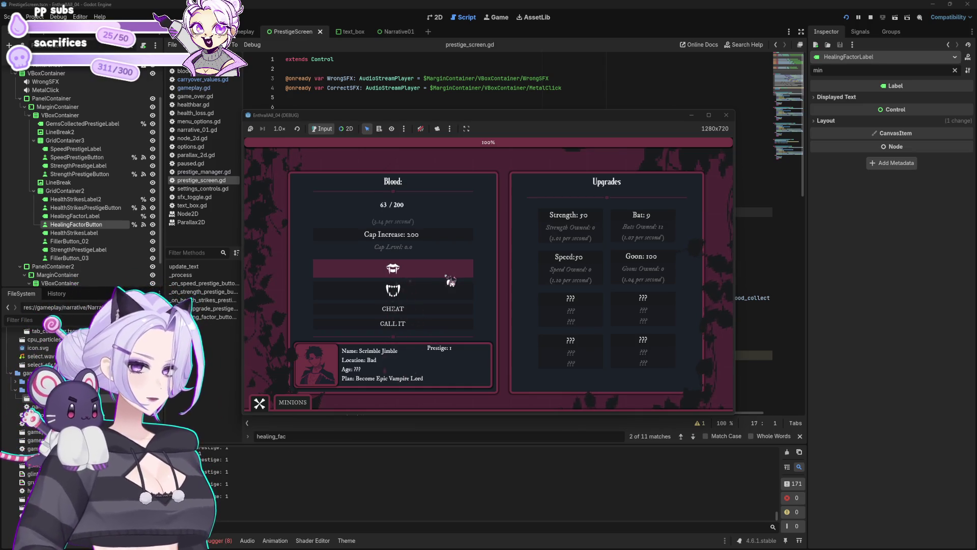
{"action": "left_click", "coordinate": [669, 219]}
{"action": "left_click", "coordinate": [669, 220]}
{"action": "left_click", "coordinate": [616, 231]}
{"action": "left_click", "coordinate": [616, 231]}
{"action": "left_click", "coordinate": [615, 230]}
{"action": "left_click", "coordinate": [447, 271]}
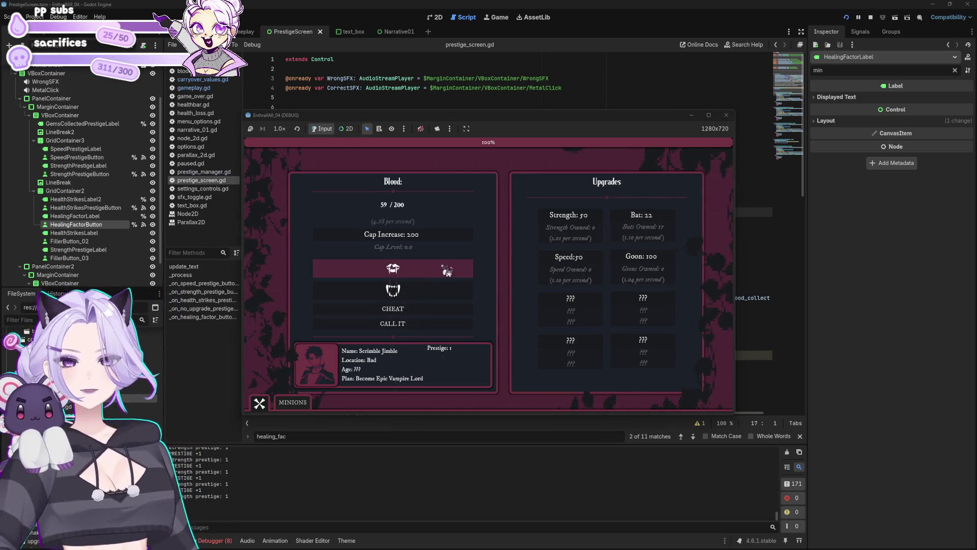
{"action": "left_click", "coordinate": [447, 270]}
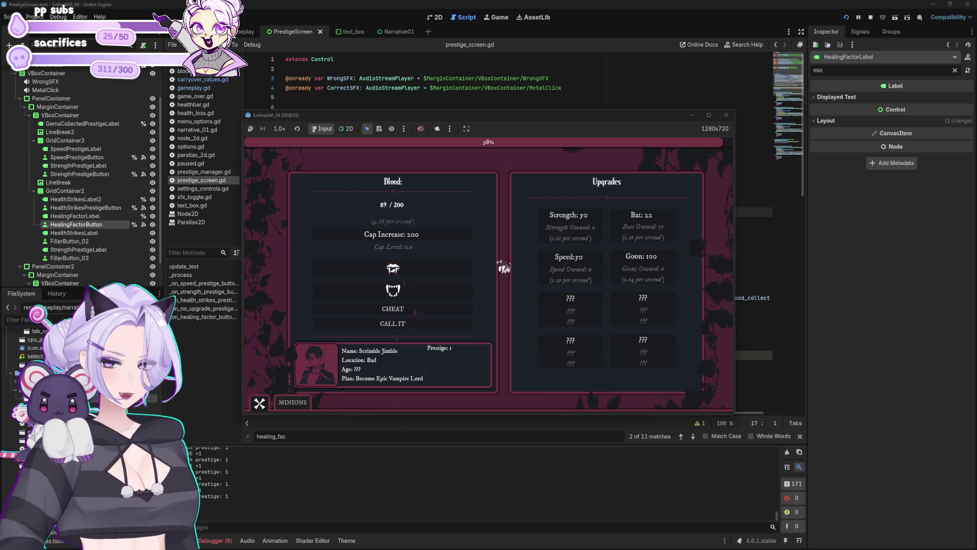
{"action": "left_click", "coordinate": [663, 226]}
{"action": "left_click", "coordinate": [663, 225]}
{"action": "left_click", "coordinate": [663, 225]}
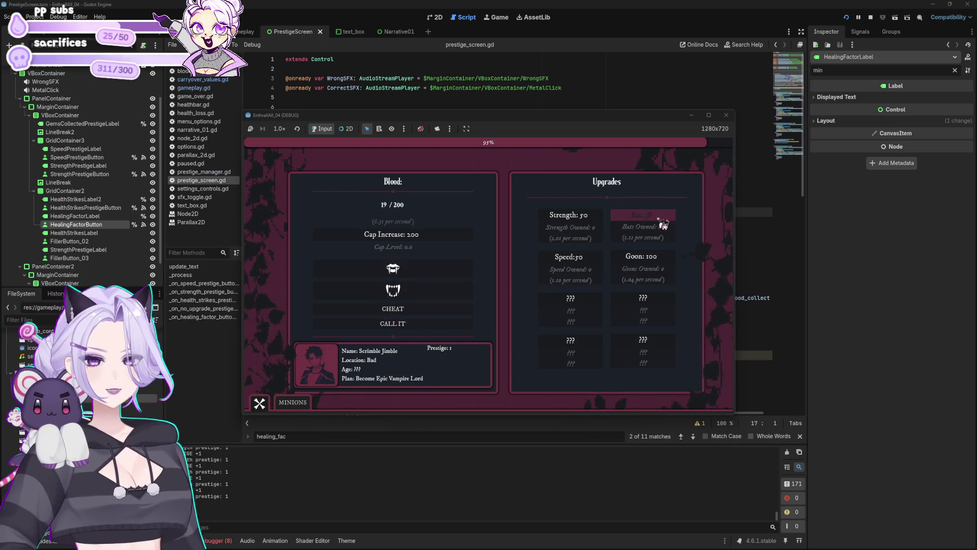
Collect more blood and buy another bat plus a Speed upgrade
{"action": "left_click", "coordinate": [420, 277]}
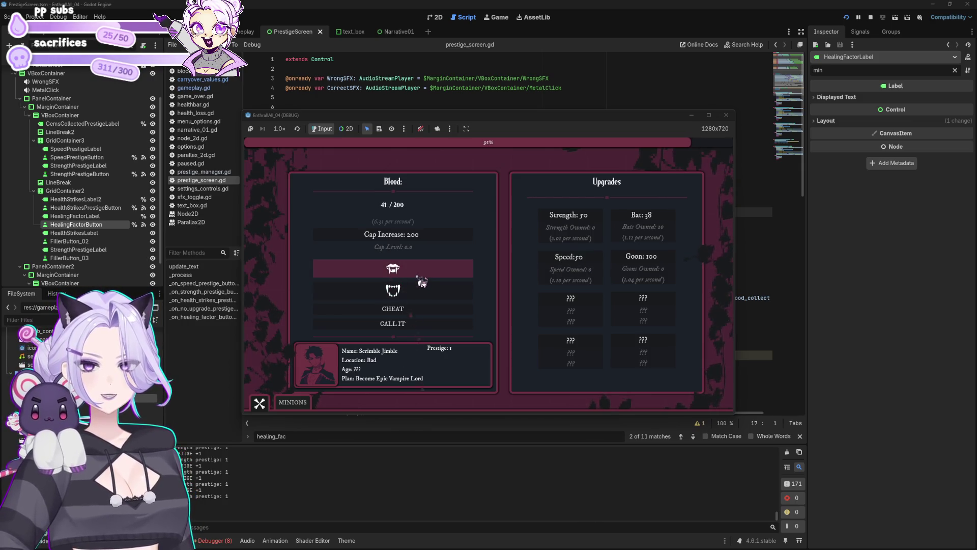
{"action": "left_click", "coordinate": [423, 282]}
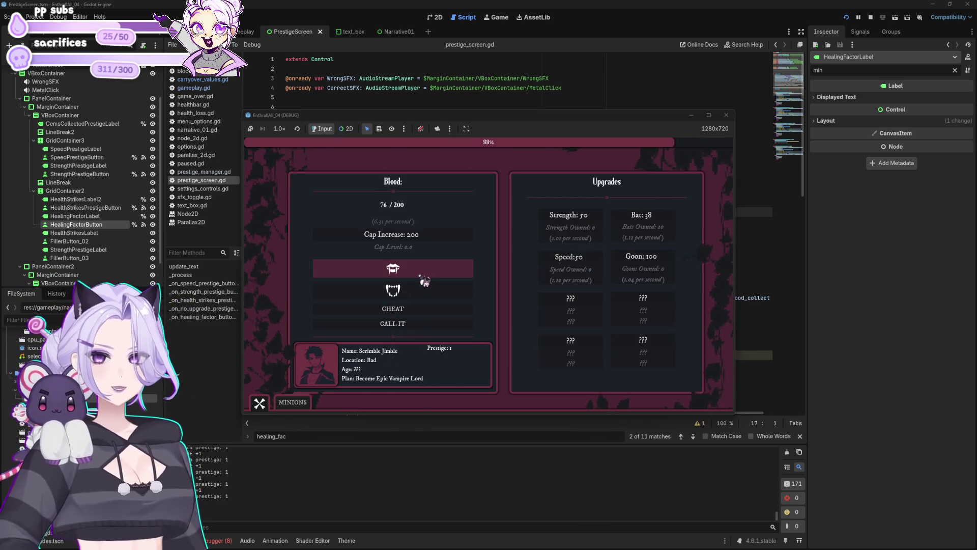
{"action": "left_click", "coordinate": [665, 224]}
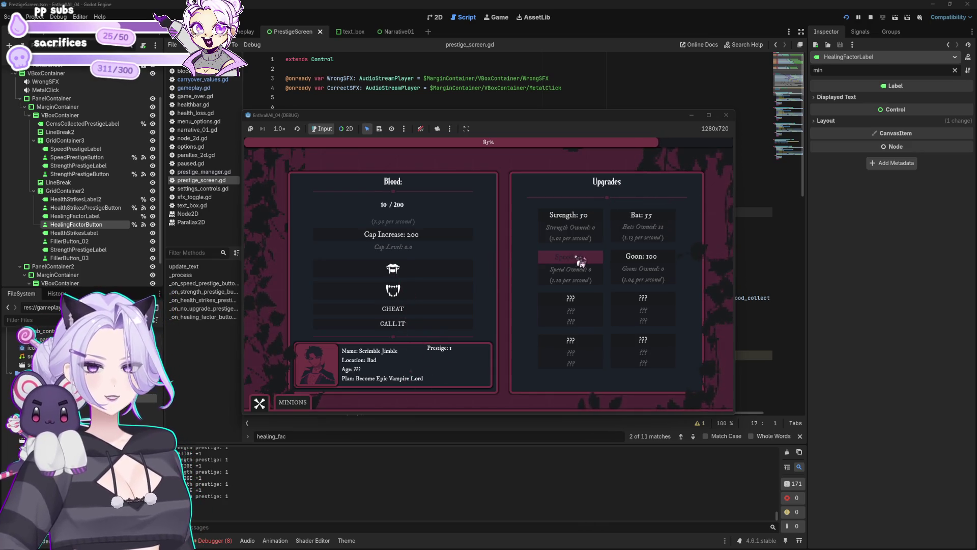
{"action": "left_click", "coordinate": [439, 268]}
{"action": "left_click", "coordinate": [439, 268]}
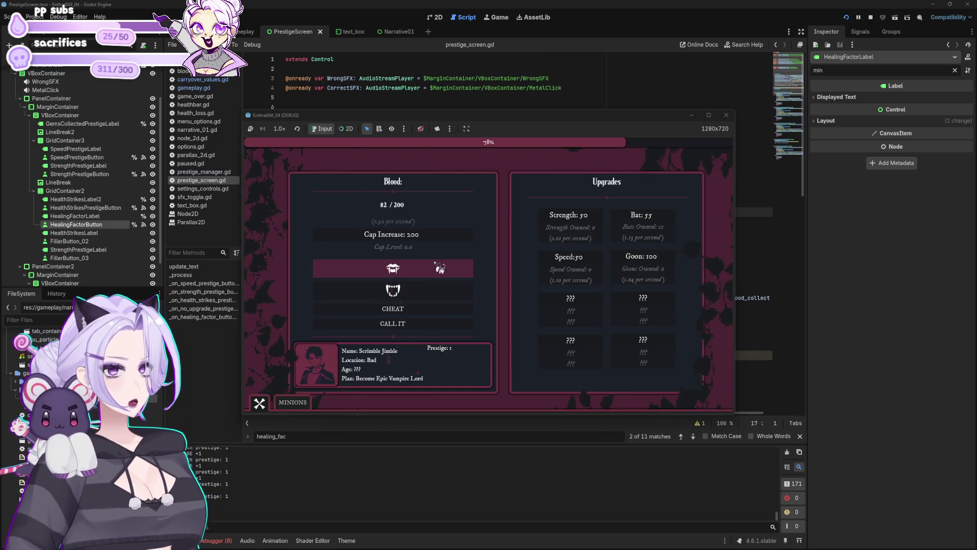
{"action": "left_click", "coordinate": [439, 268]}
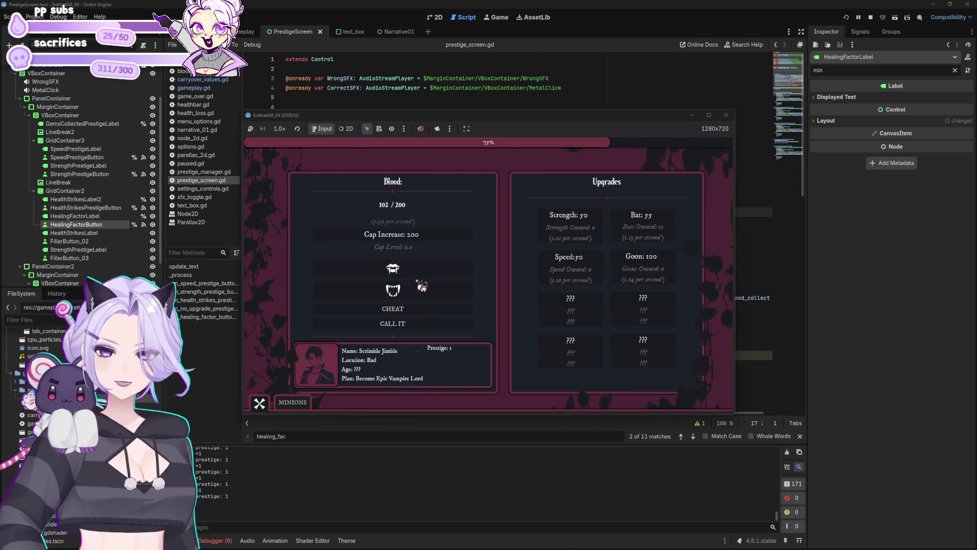
{"action": "left_click", "coordinate": [656, 224]}
{"action": "left_click", "coordinate": [577, 267]}
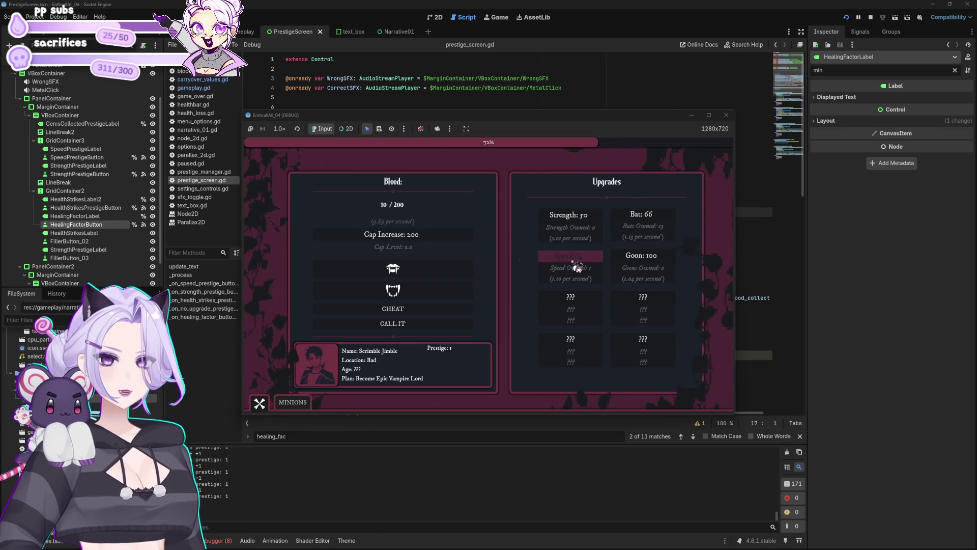
Gather more blood, buy a bat to reach 24, and open the minions unlock panel
{"action": "left_click", "coordinate": [466, 273]}
{"action": "left_click", "coordinate": [466, 273]}
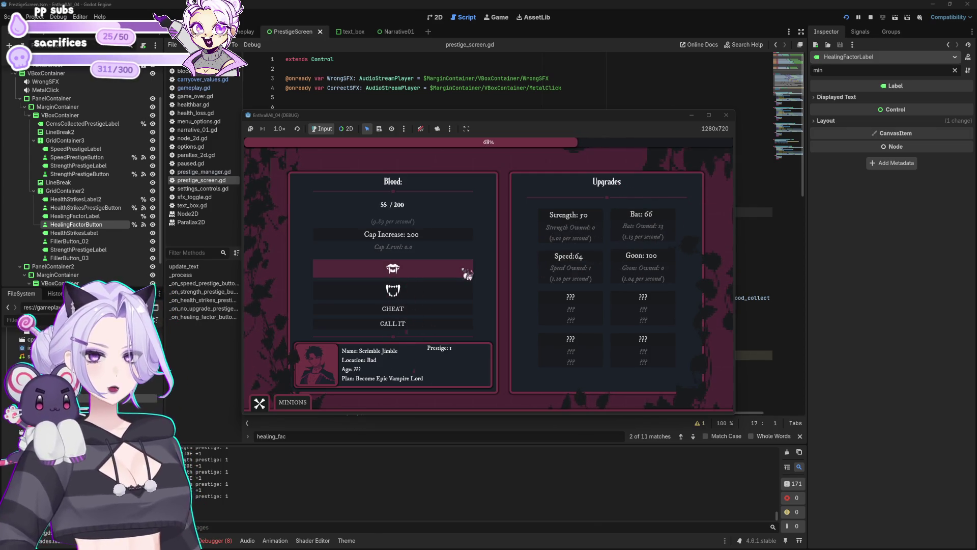
{"action": "left_click", "coordinate": [657, 218]}
{"action": "left_click", "coordinate": [466, 275]}
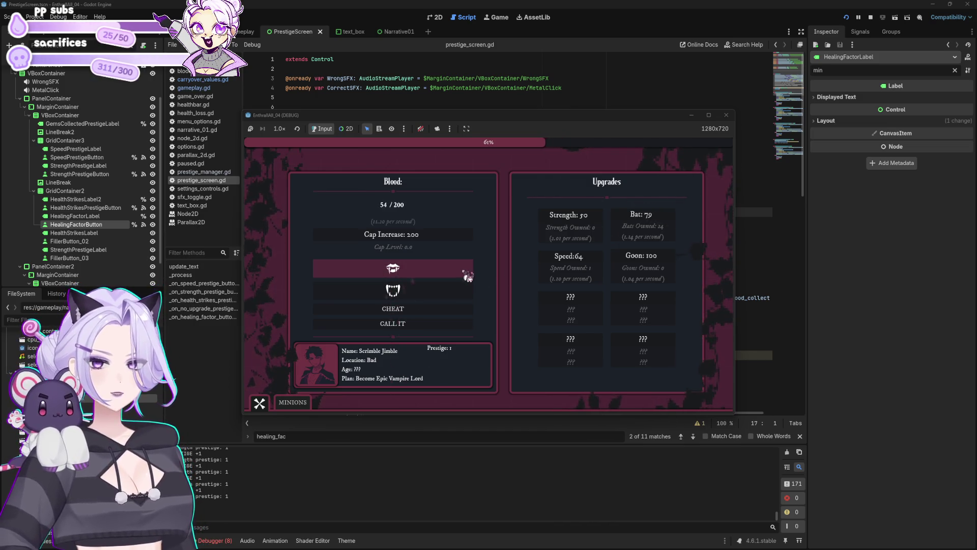
{"action": "left_click", "coordinate": [292, 402]}
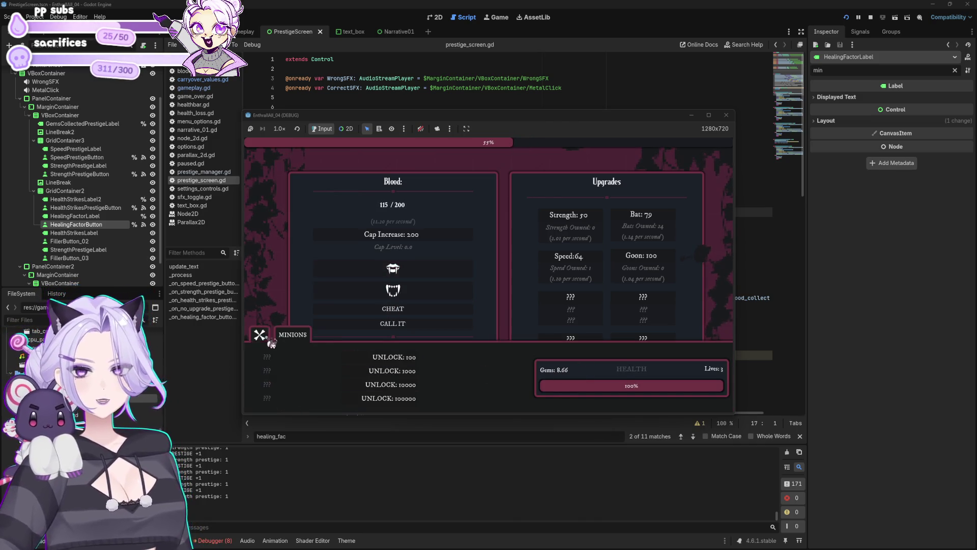
Hide the minions list, collect blood up to the 200 cap, and buy two more bats
{"action": "left_click", "coordinate": [259, 334]}
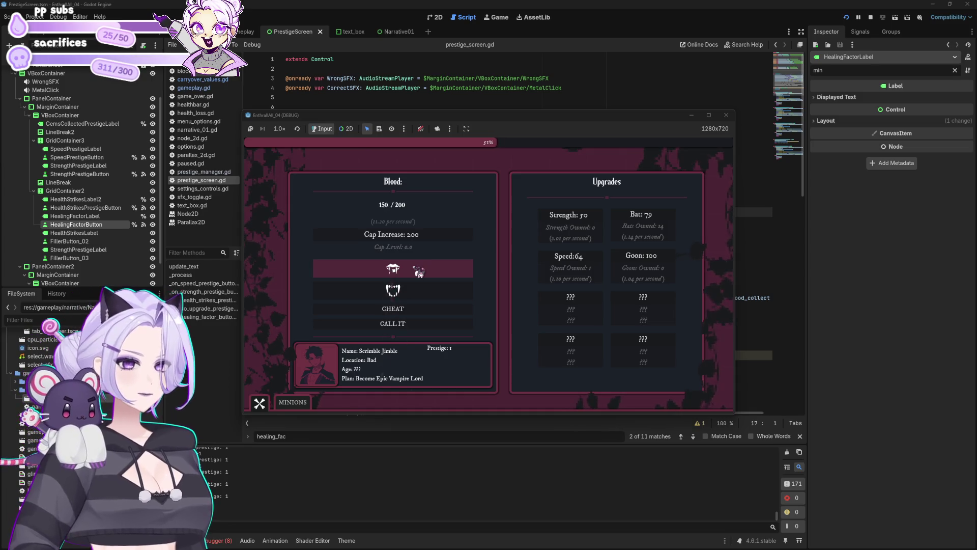
{"action": "left_click", "coordinate": [418, 272]}
{"action": "left_click", "coordinate": [418, 272]}
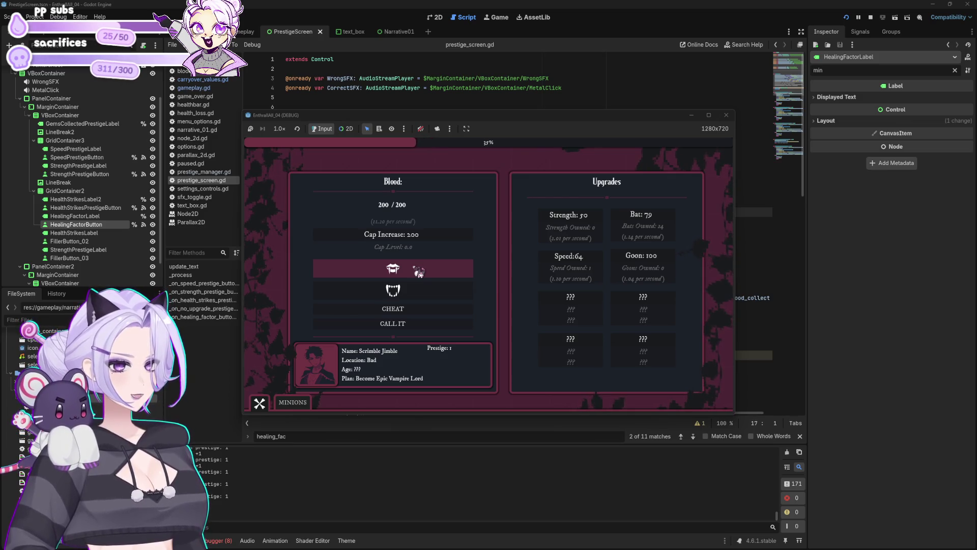
{"action": "left_click", "coordinate": [630, 217]}
{"action": "left_click", "coordinate": [630, 217]}
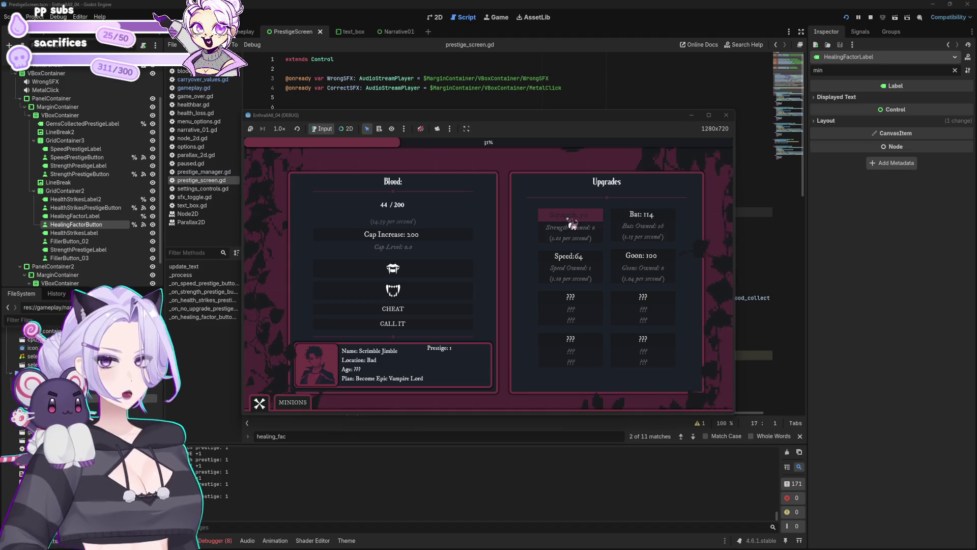
Buy another Speed upgrade, fill blood to its cap, and buy one more bat
{"action": "left_click", "coordinate": [407, 272]}
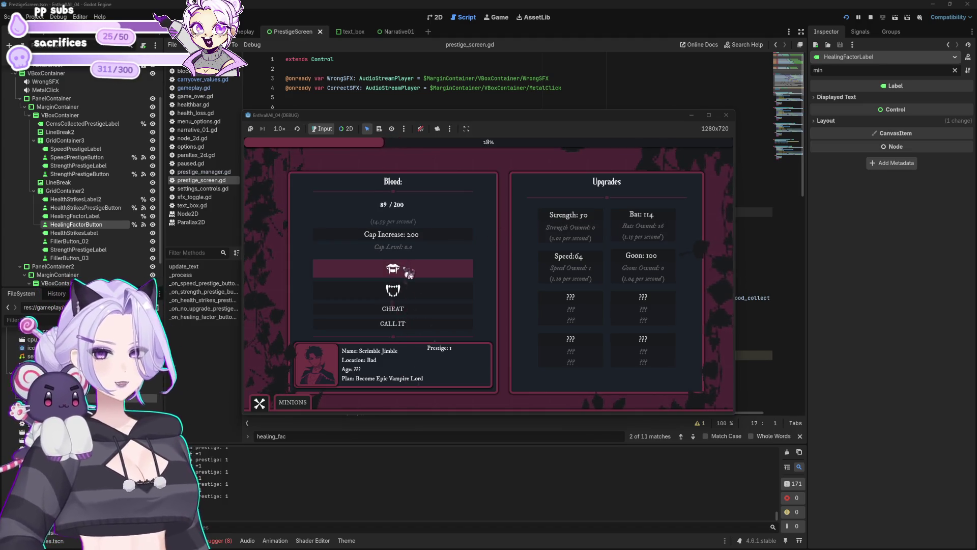
{"action": "left_click", "coordinate": [569, 257]}
{"action": "left_click", "coordinate": [590, 220]}
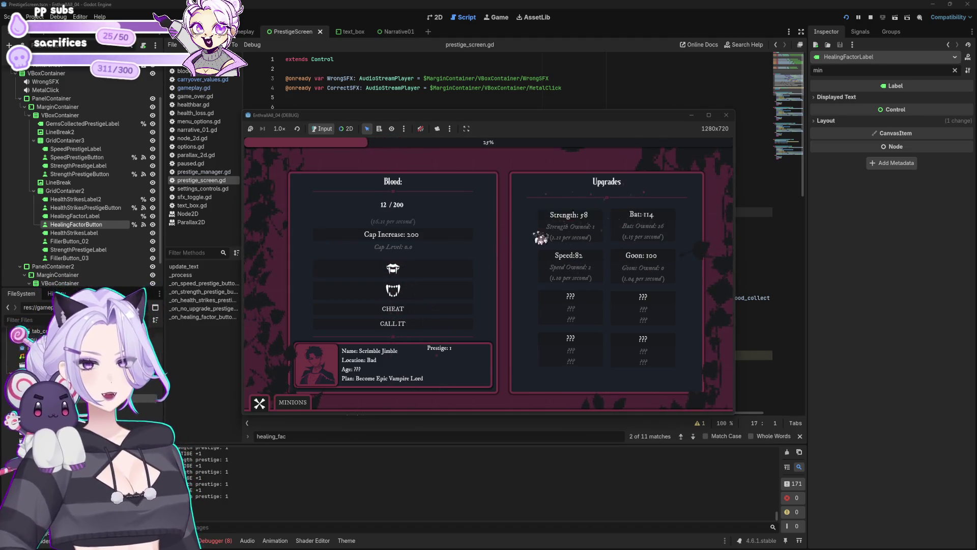
{"action": "left_click", "coordinate": [424, 297]}
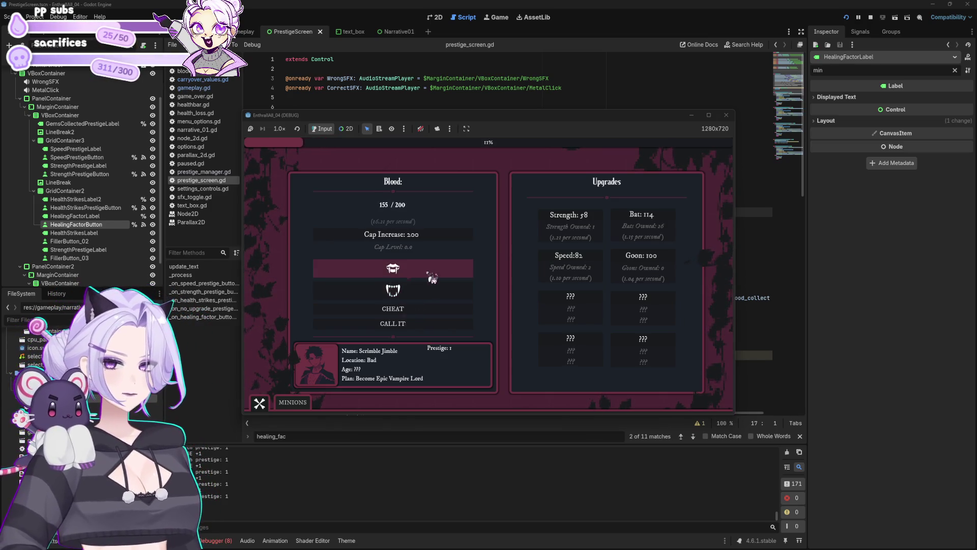
{"action": "left_click", "coordinate": [432, 277]}
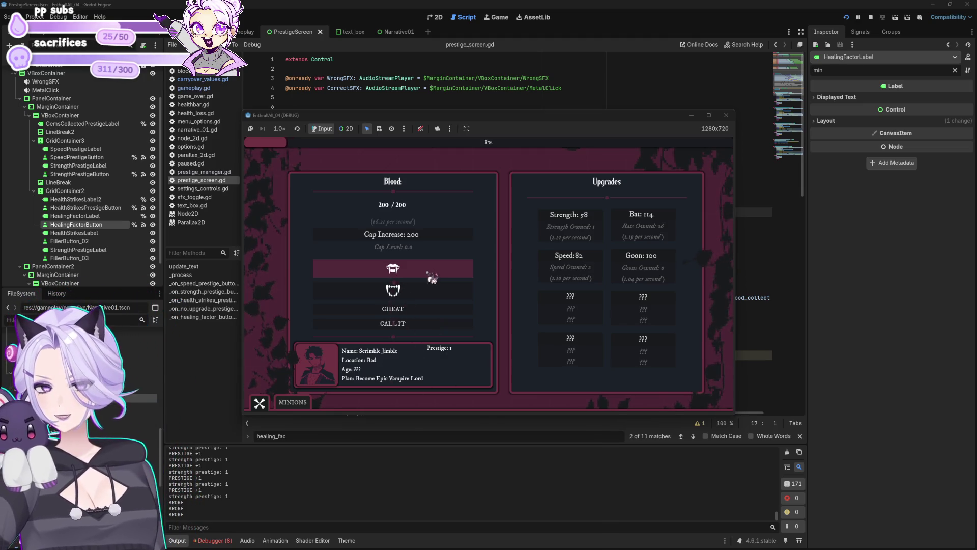
{"action": "left_click", "coordinate": [642, 223]}
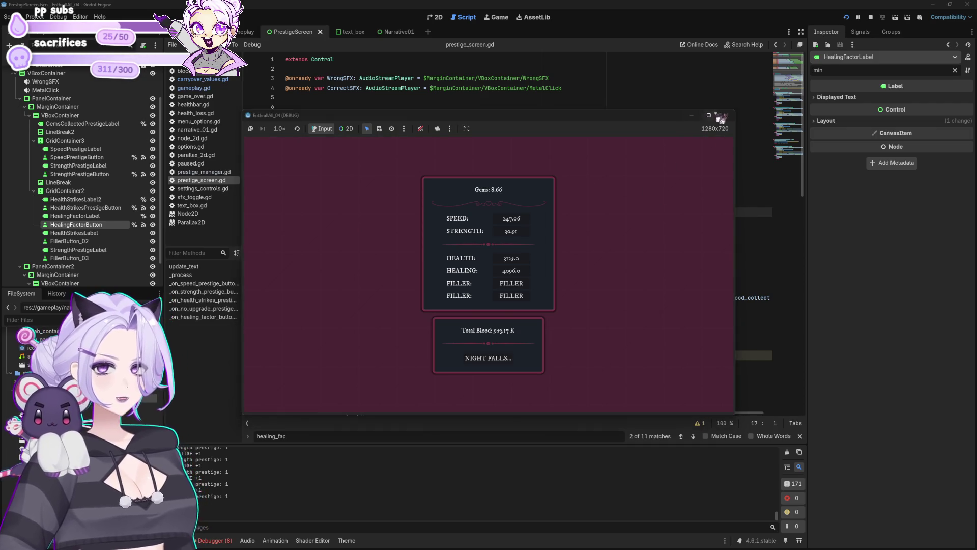
Stop the debug game and place the caret on empty line 19 of prestige_screen.gd
{"action": "left_click", "coordinate": [726, 115]}
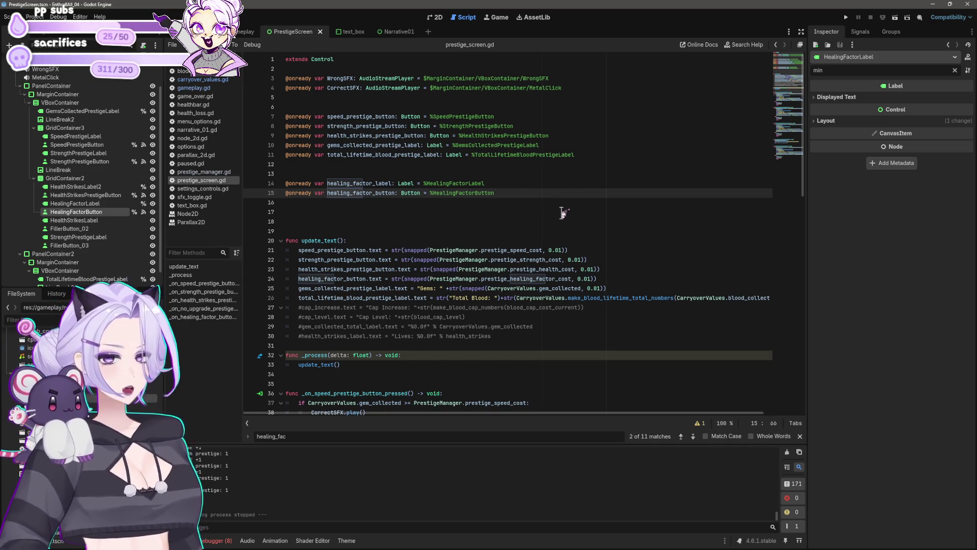
{"action": "left_click", "coordinate": [524, 230]}
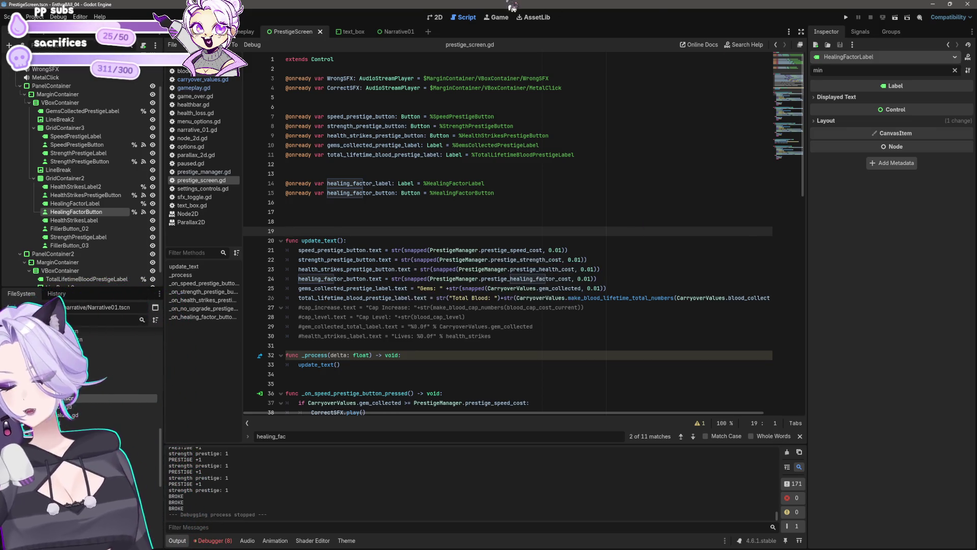
Inspect the PrestigeScreen Total Blood panel and the Narrative01 scene in the 2D view
{"action": "left_click", "coordinate": [440, 22]}
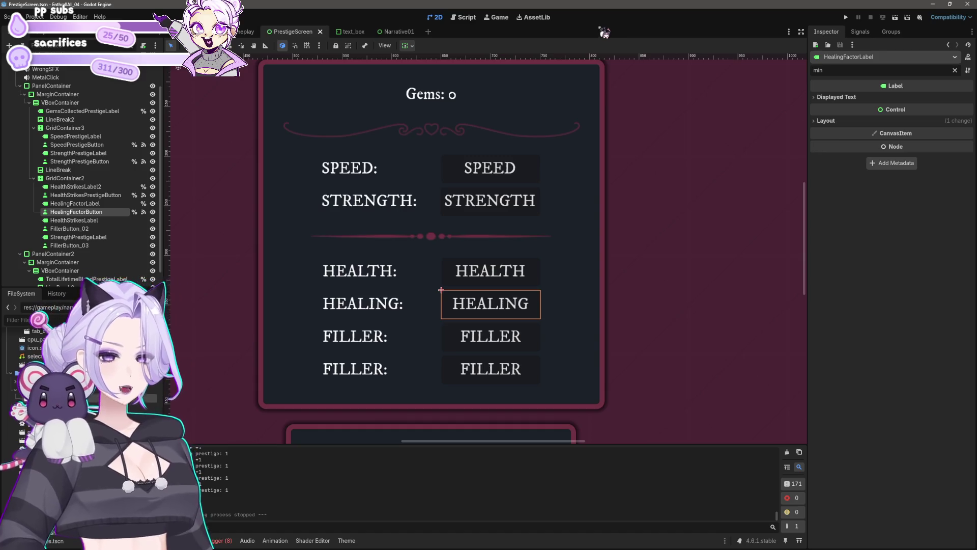
{"action": "scroll", "coordinate": [407, 274], "scroll_direction": "down", "scroll_amount": 3}
{"action": "left_click_drag", "start_coordinate": [420, 332], "coordinate": [553, 257]}
{"action": "left_click", "coordinate": [399, 31]}
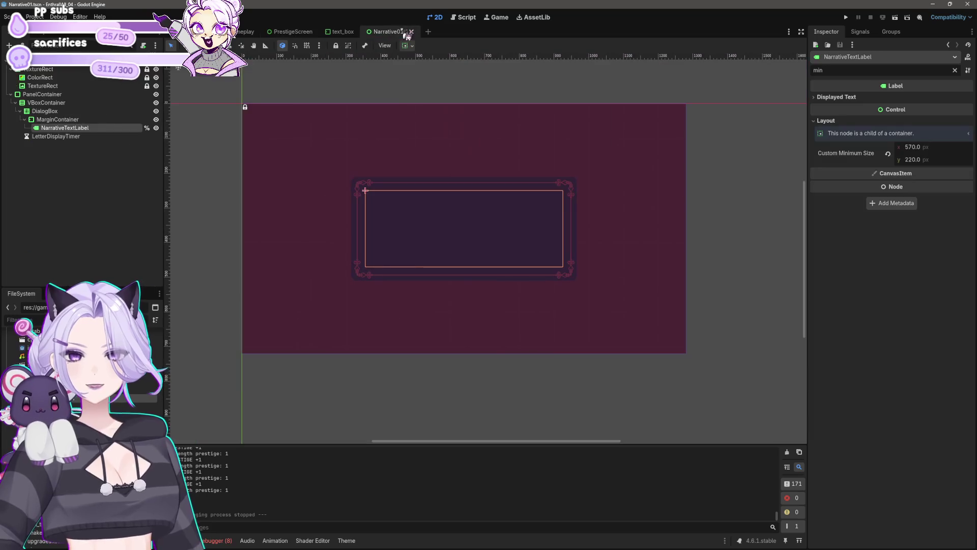
{"action": "left_click", "coordinate": [464, 16]}
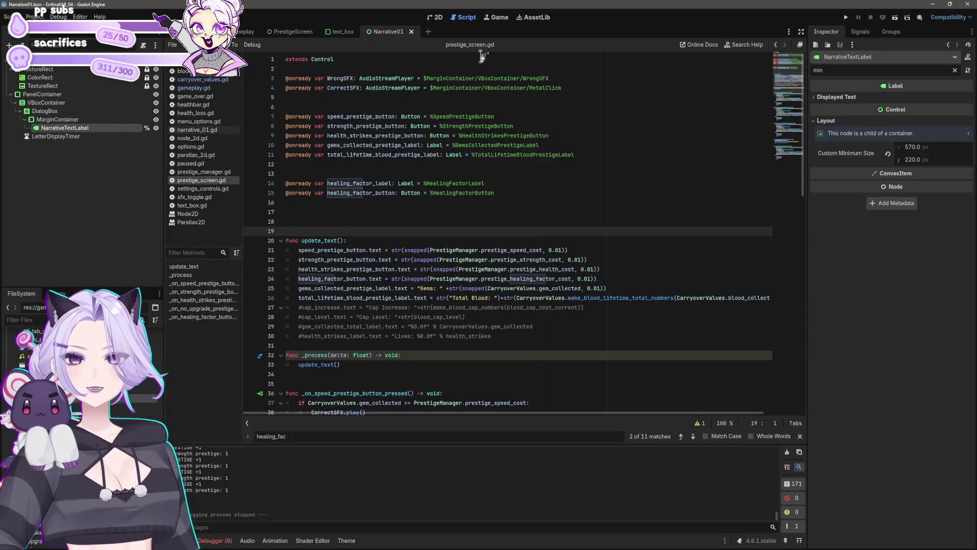
Browse carryover_values.gd, prestige_manager.gd and prestige_screen.gd, ending on narrative_01.gd
{"action": "left_click", "coordinate": [206, 80]}
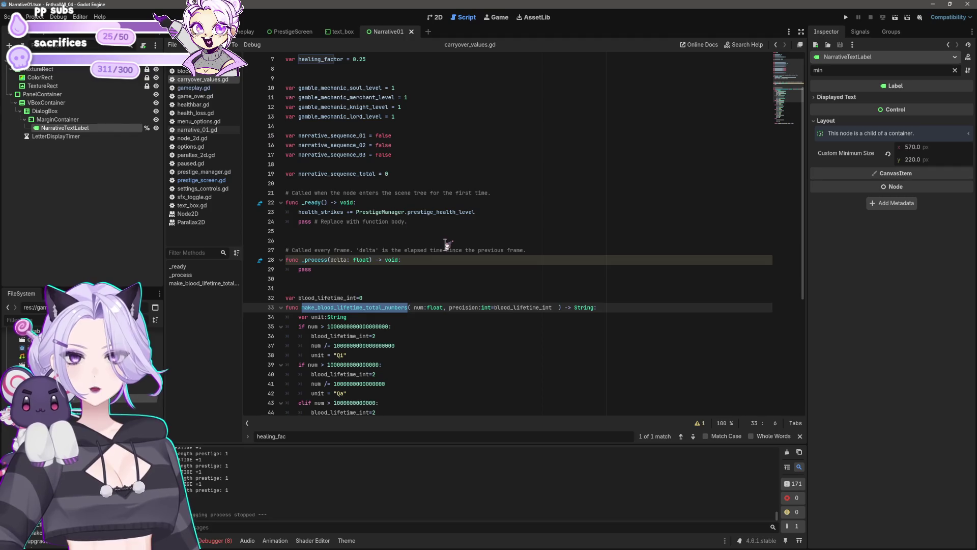
{"action": "scroll", "coordinate": [447, 244], "scroll_direction": "down", "scroll_amount": 5}
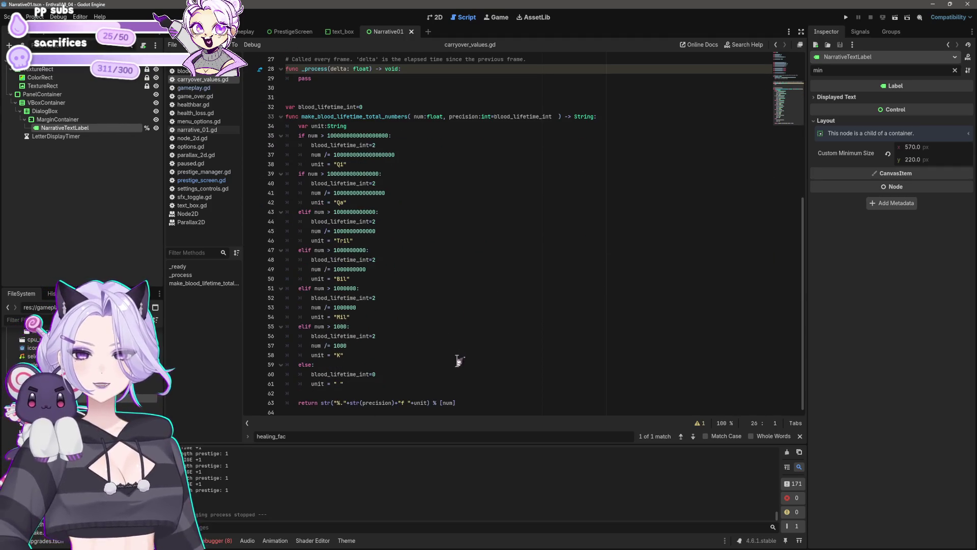
{"action": "scroll", "coordinate": [453, 338], "scroll_direction": "up", "scroll_amount": 5}
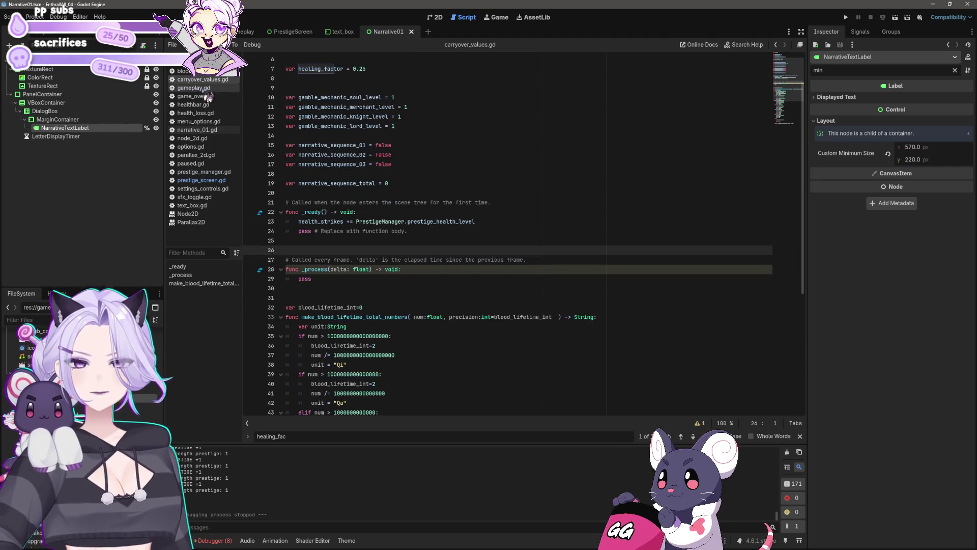
{"action": "left_click", "coordinate": [203, 172]}
{"action": "left_click", "coordinate": [198, 181]}
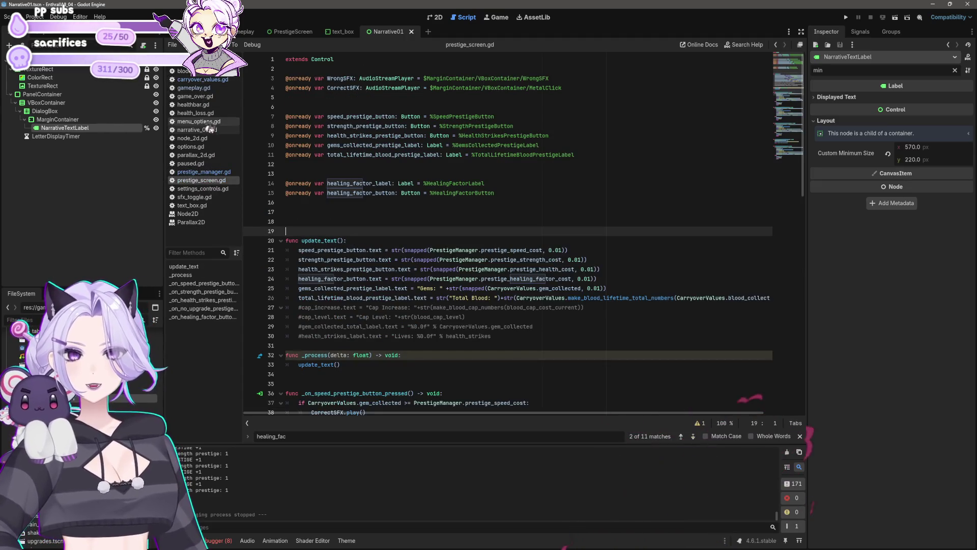
{"action": "left_click", "coordinate": [209, 130]}
{"action": "left_click", "coordinate": [206, 79]}
{"action": "left_click", "coordinate": [197, 130]}
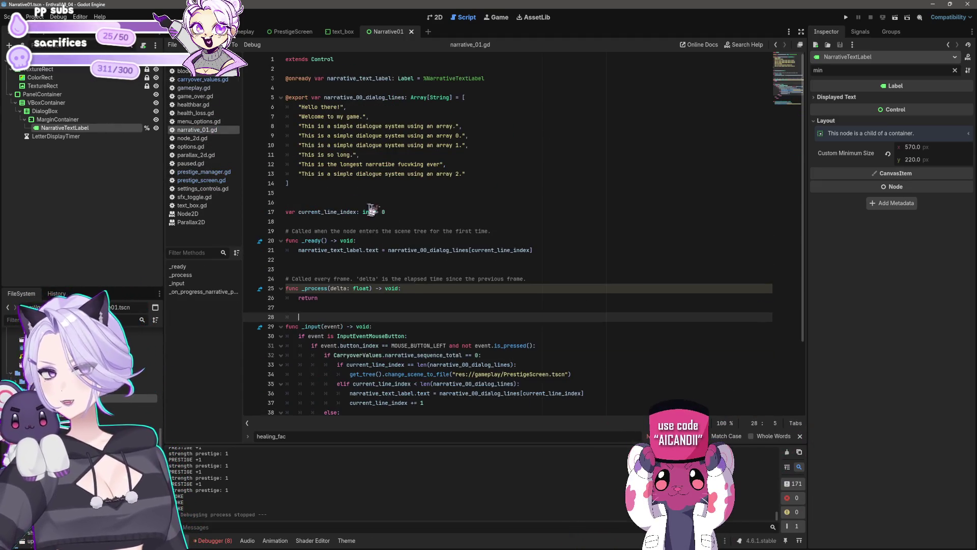
Write a 'current_line_index = 0' reset line after the end-of-dialog scene change
{"action": "scroll", "coordinate": [426, 259], "scroll_direction": "down", "scroll_amount": 2}
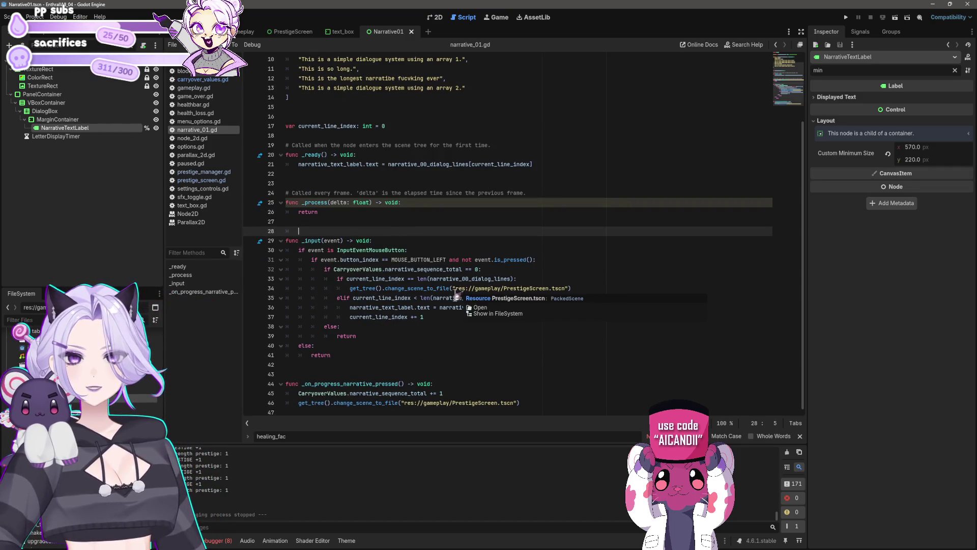
{"action": "left_click", "coordinate": [438, 317]}
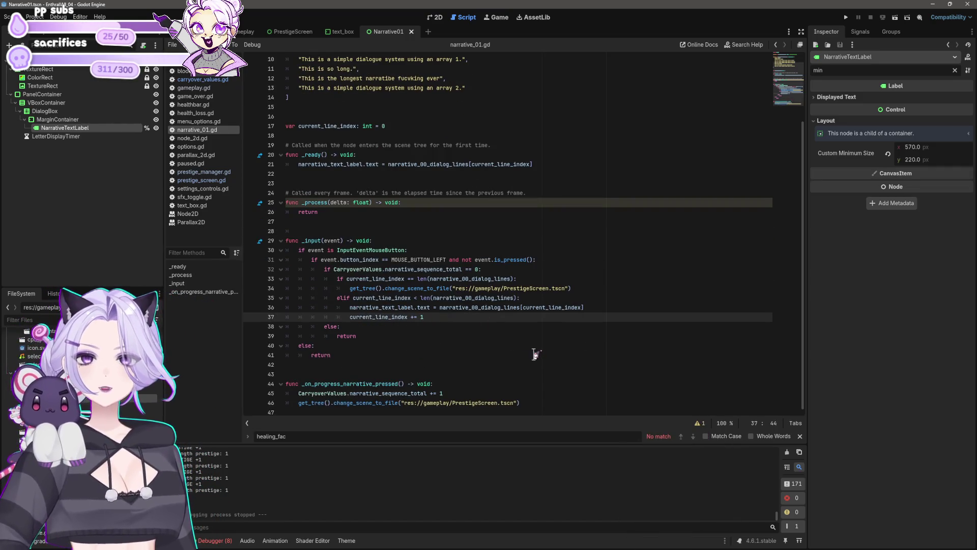
{"action": "key", "text": "Up"}
{"action": "key", "text": "Up"}
{"action": "key", "text": "Up"}
{"action": "key", "text": "End"}
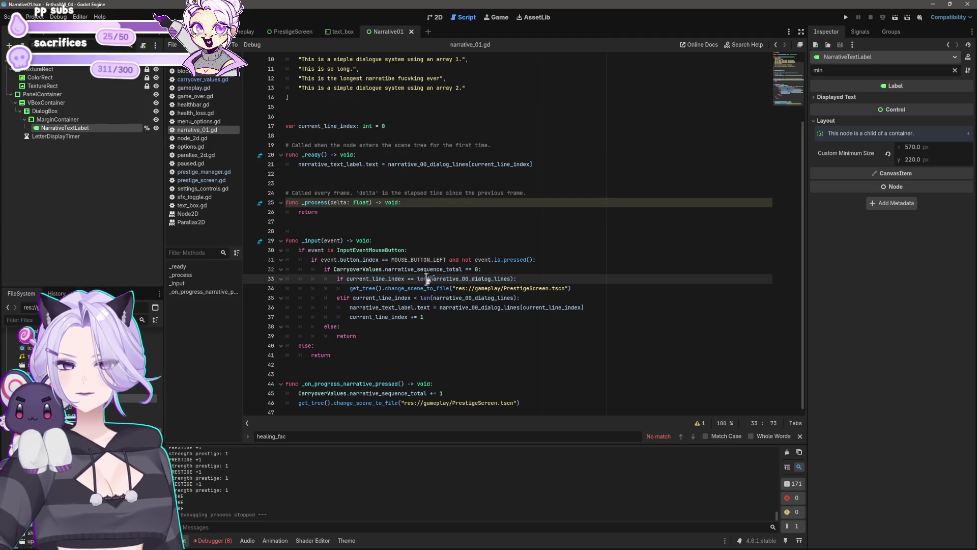
{"action": "left_click", "coordinate": [586, 289]}
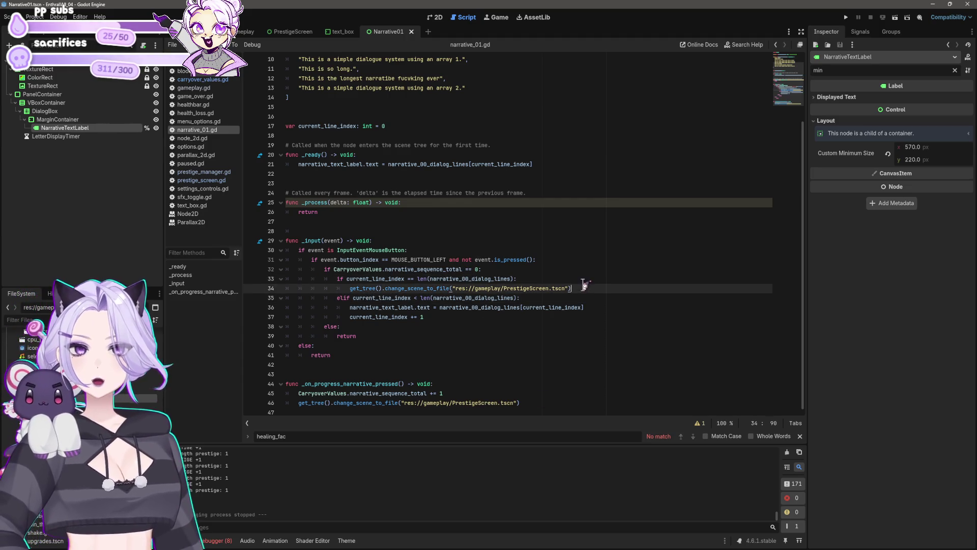
{"action": "key", "text": "Return"}
{"action": "type", "text": "c"}
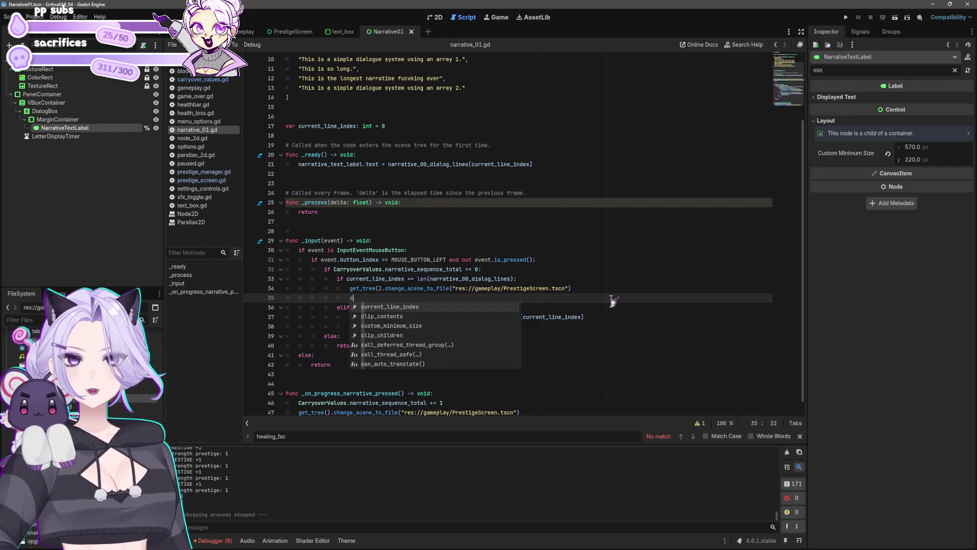
{"action": "key", "text": "BackSpace"}
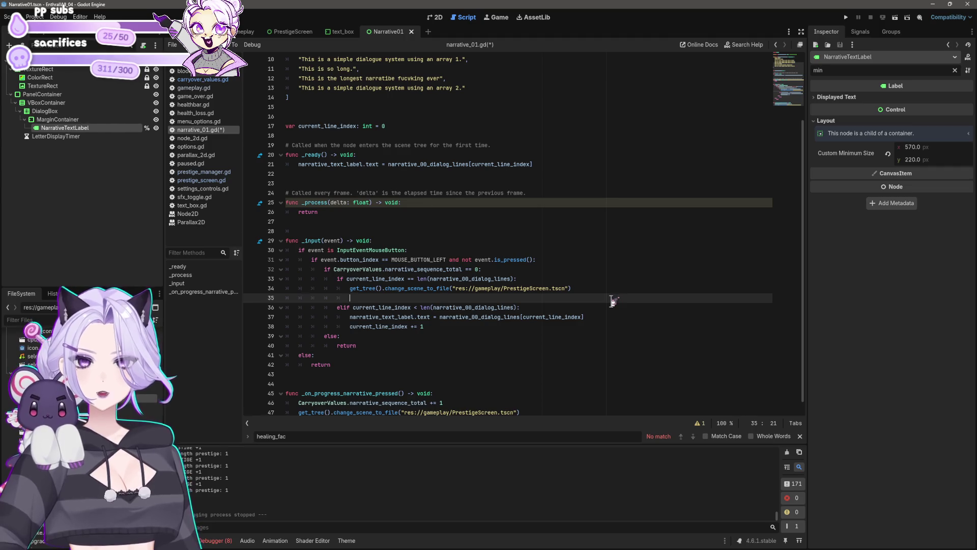
{"action": "type", "text": "current_line_index ="}
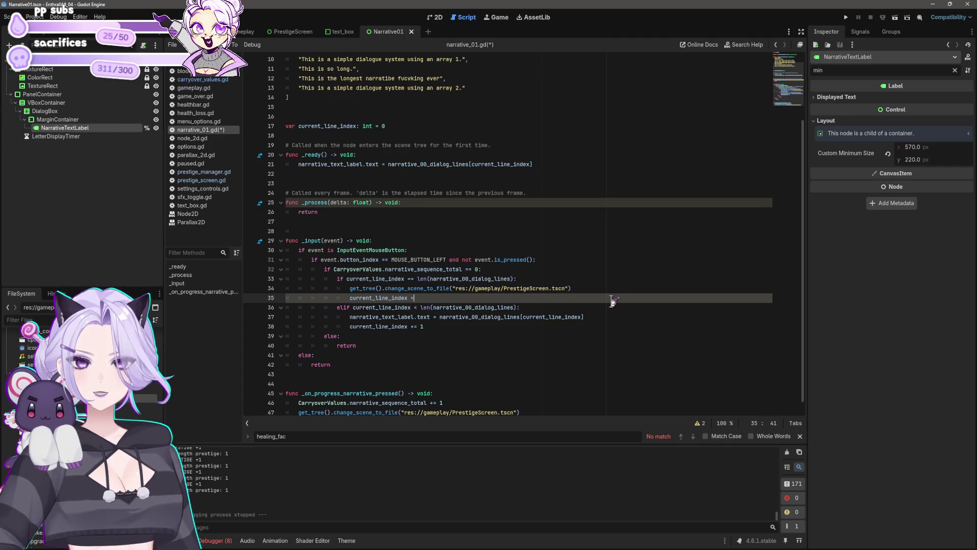
{"action": "key", "text": "ctrl+space"}
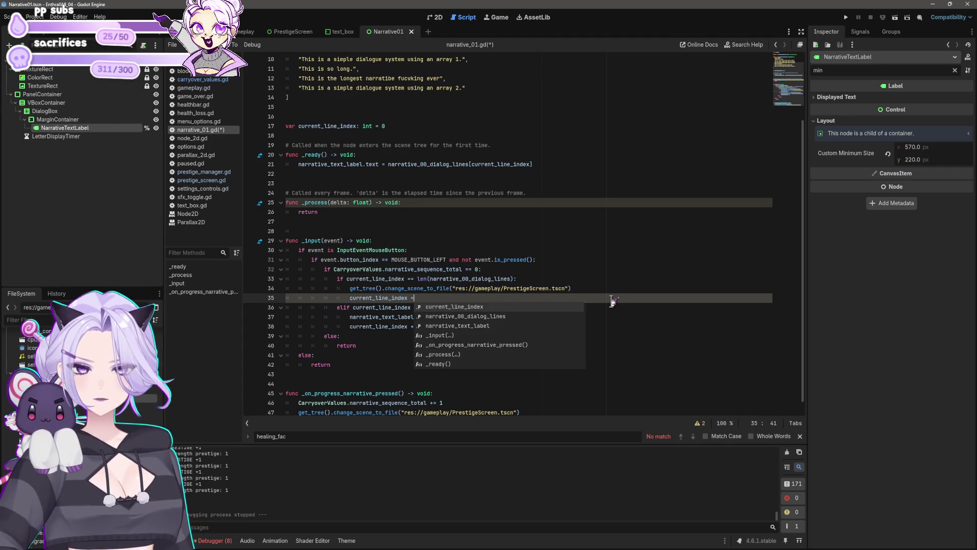
{"action": "type", "text": " 0"}
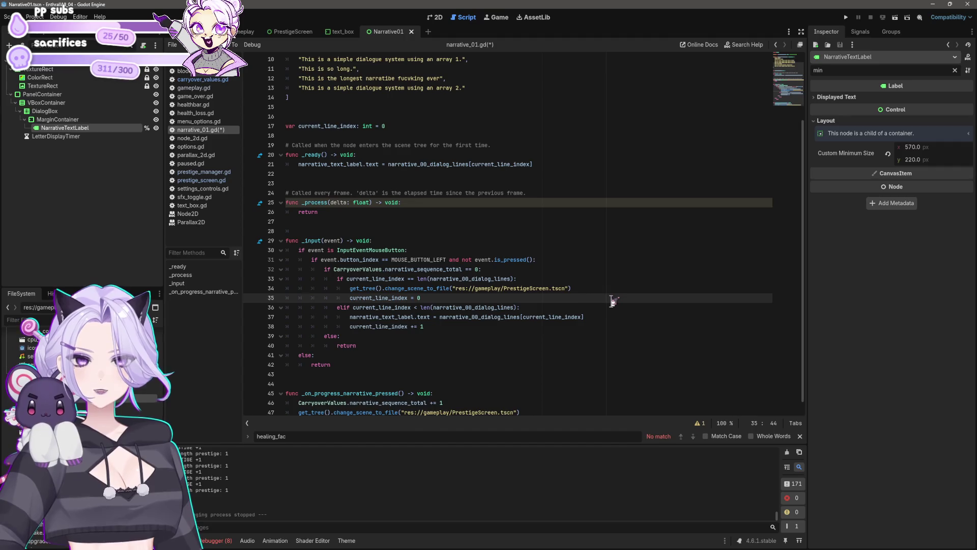
Move the reset line above the change_scene_to_file call to PrestigeScreen.tscn
{"action": "key", "text": "shift+Home"}
{"action": "key", "text": "shift+Home"}
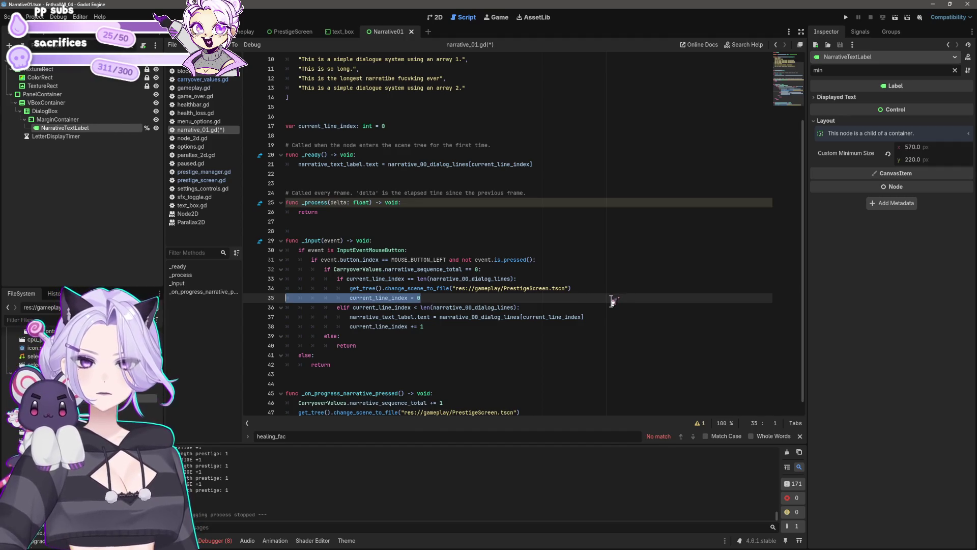
{"action": "key", "text": "ctrl+x"}
{"action": "key", "text": "BackSpace"}
{"action": "key", "text": "Up"}
{"action": "key", "text": "Return"}
{"action": "key", "text": "ctrl+v"}
{"action": "key", "text": "Return"}
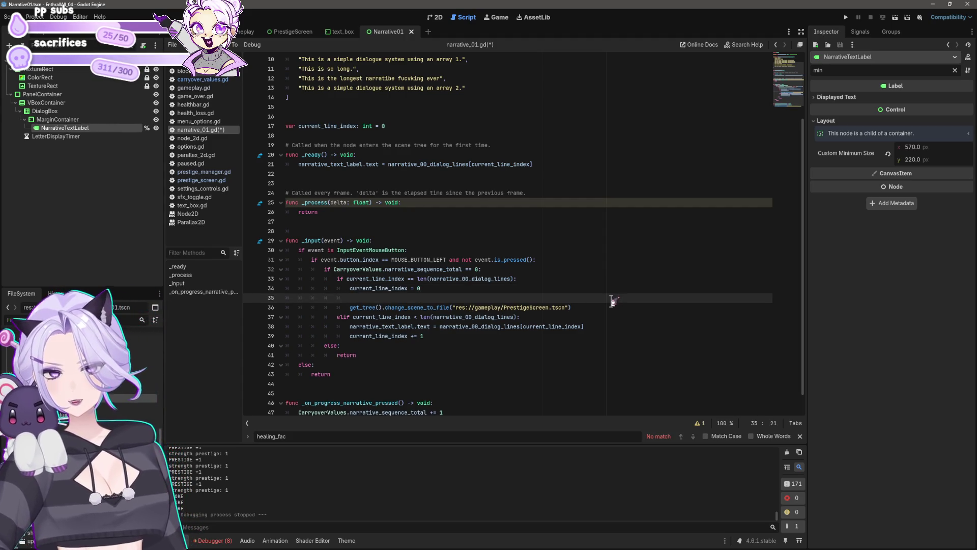
Add 'if CarryoverValues.narrative_sequence_total == 0' at the start of _ready
{"action": "left_click", "coordinate": [399, 154]}
{"action": "key", "text": "Return"}
{"action": "type", "text": "if"}
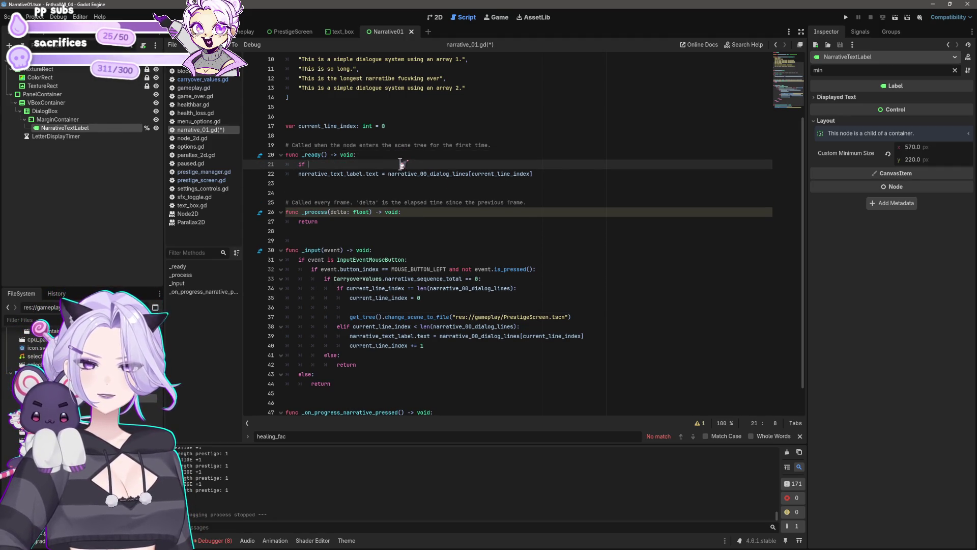
{"action": "type", "text": "narrative"}
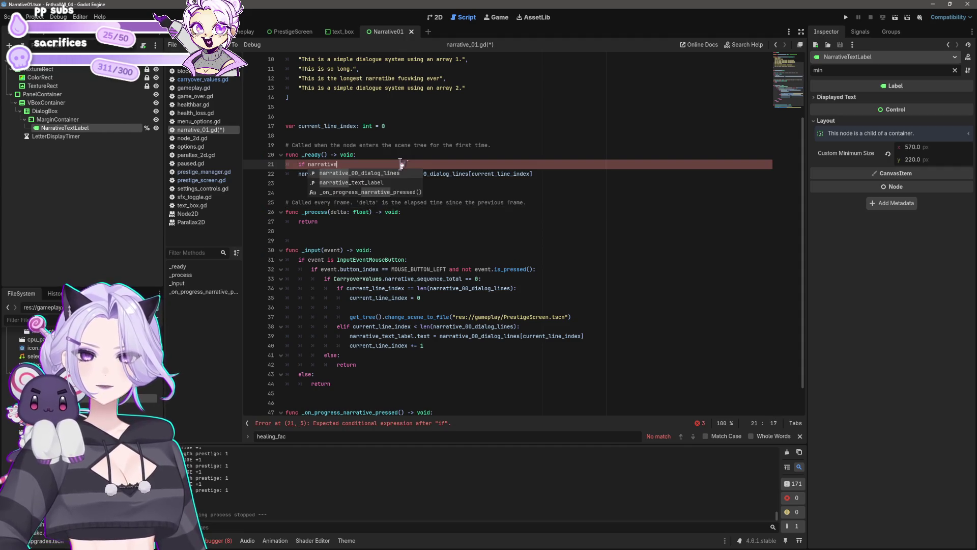
{"action": "type", "text": "_"}
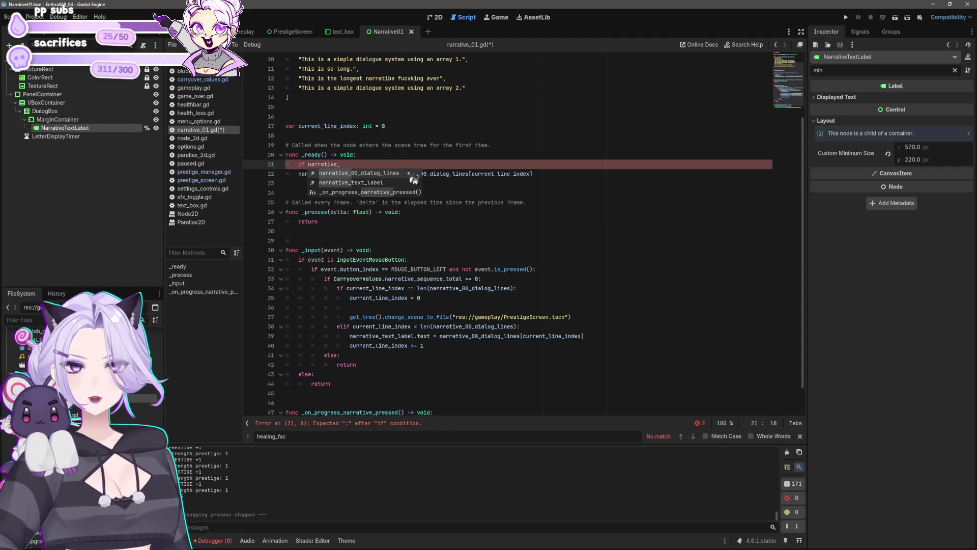
{"action": "key", "text": "BackSpace"}
{"action": "key", "text": "BackSpace"}
{"action": "key", "text": "BackSpace"}
{"action": "key", "text": "BackSpace"}
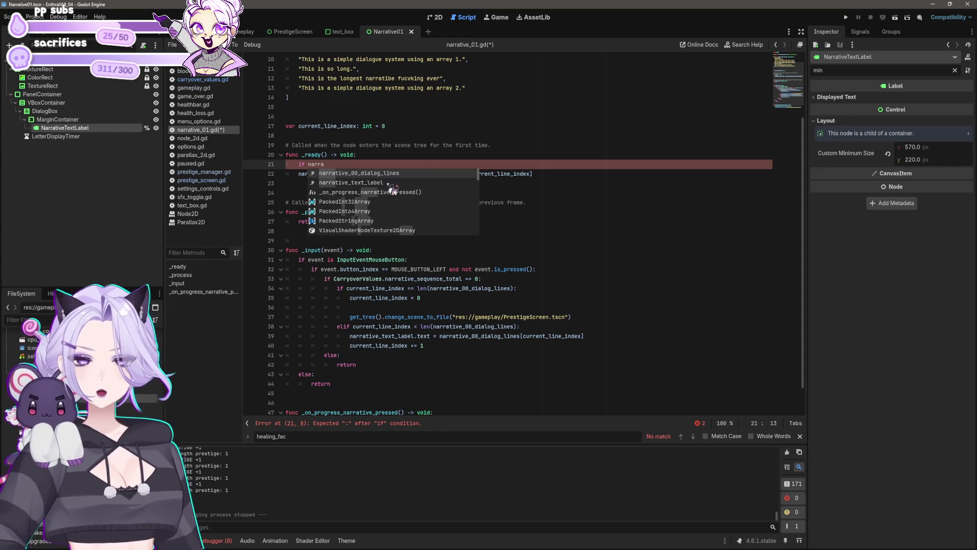
{"action": "type", "text": "Carry"}
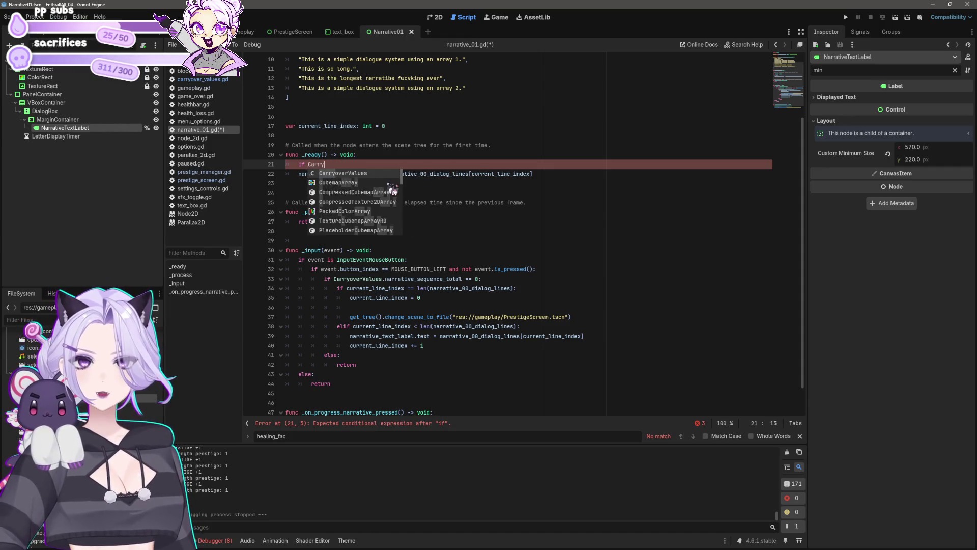
{"action": "type", "text": "overValues.narrative"}
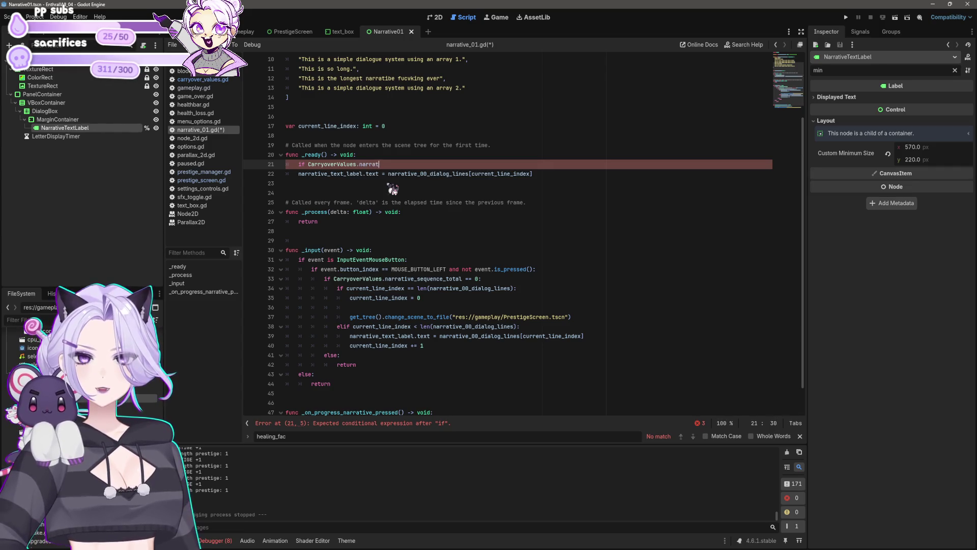
{"action": "key", "text": "Down"}
{"action": "key", "text": "Down"}
{"action": "key", "text": "Down"}
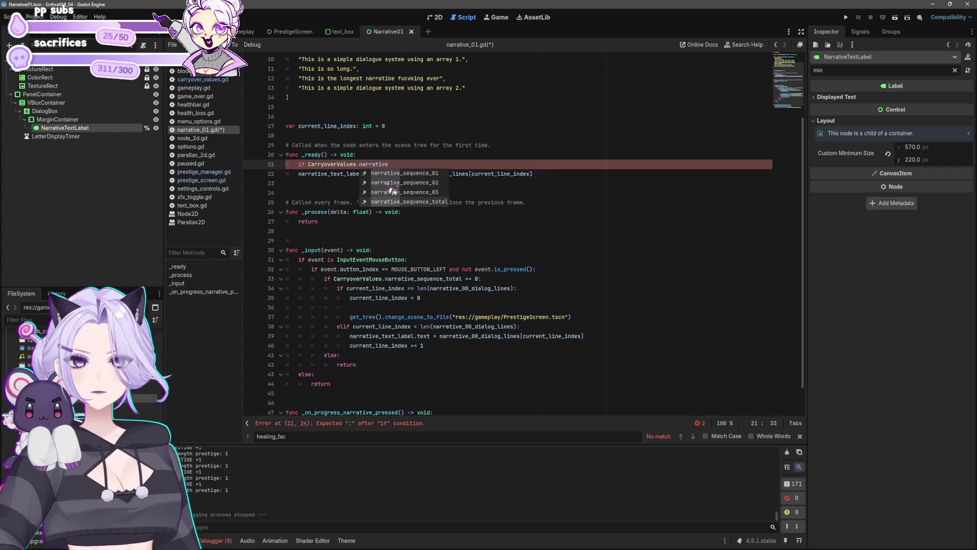
{"action": "key", "text": "Return"}
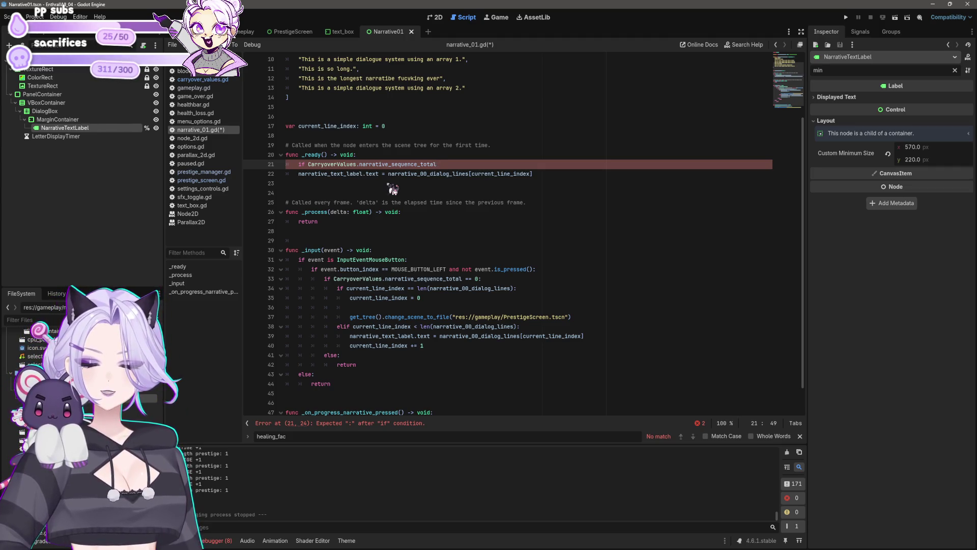
{"action": "type", "text": "== 0:"}
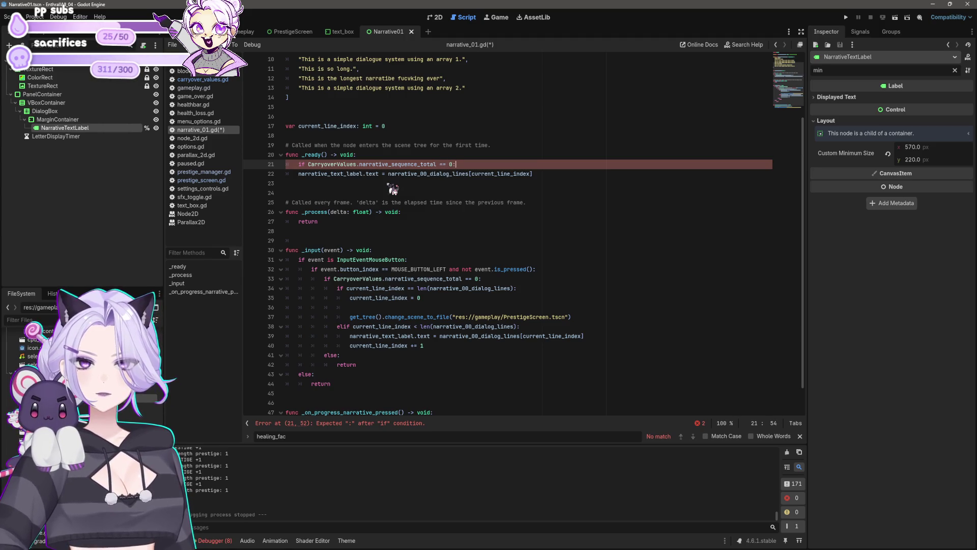
Indent the dialog label assignment under that condition, then bring up gameplay.gd
{"action": "key", "text": "Down"}
{"action": "key", "text": "Home"}
{"action": "key", "text": "Tab"}
{"action": "key", "text": "End"}
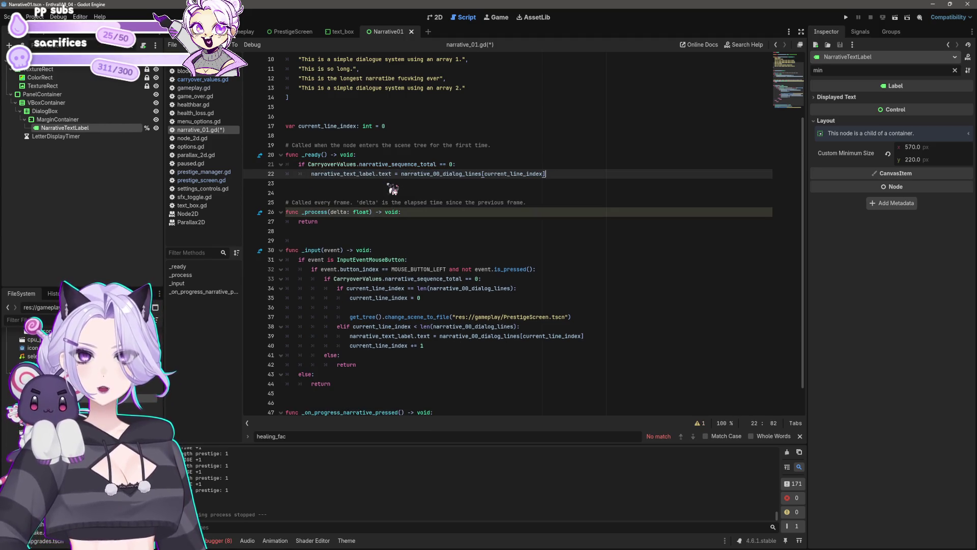
{"action": "key", "text": "ctrl+Tab"}
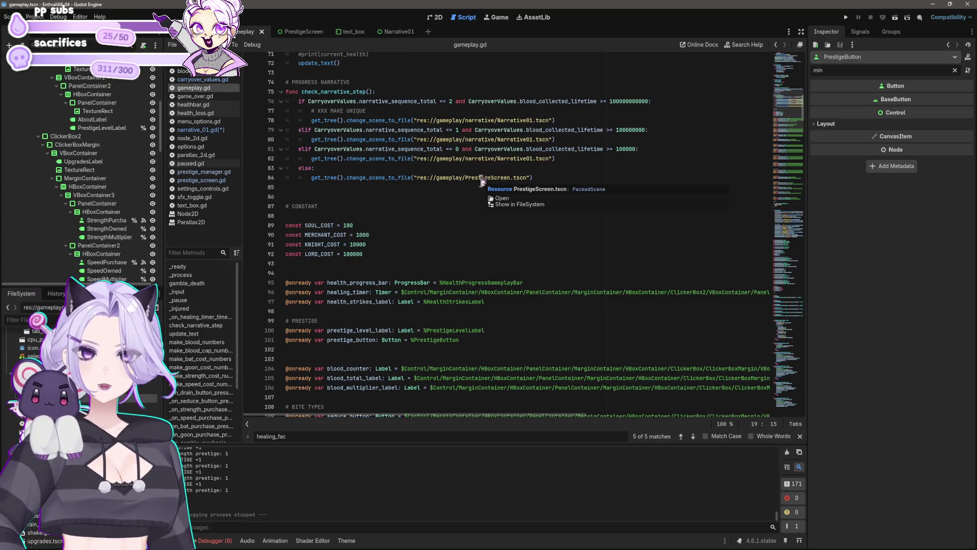
Append two zeros to the lifetime-blood threshold in the first narrative condition
{"action": "left_click", "coordinate": [457, 148]}
{"action": "key", "text": "Right"}
{"action": "key", "text": "Right"}
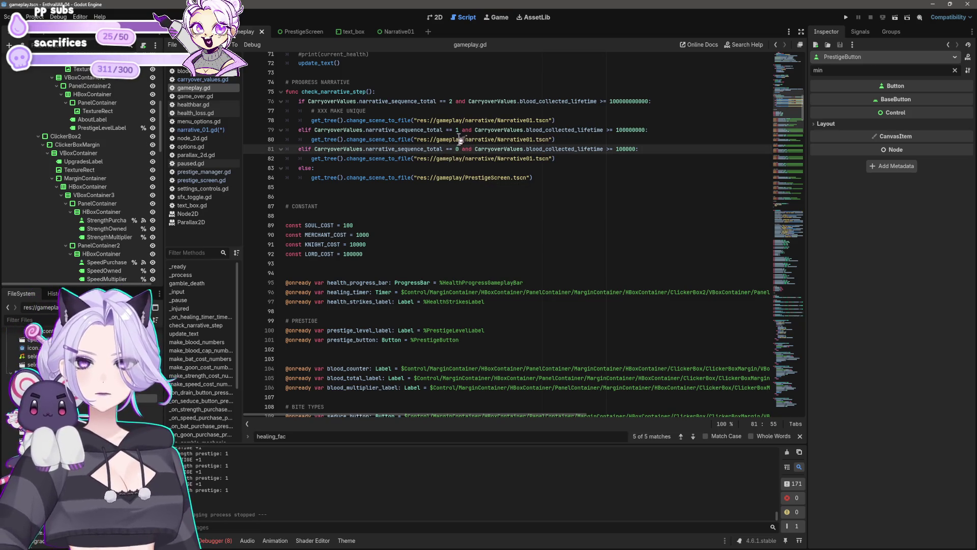
{"action": "left_click", "coordinate": [661, 145]}
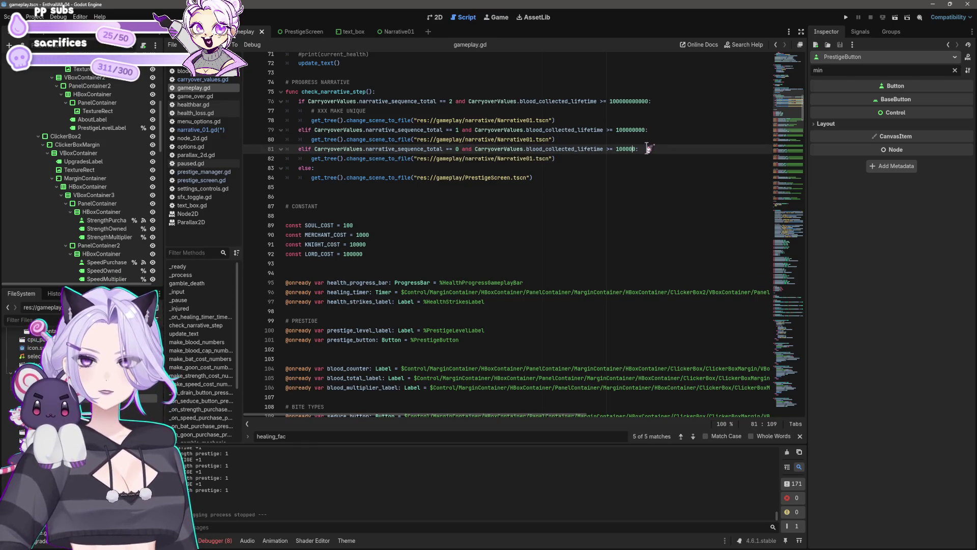
{"action": "type", "text": "00"}
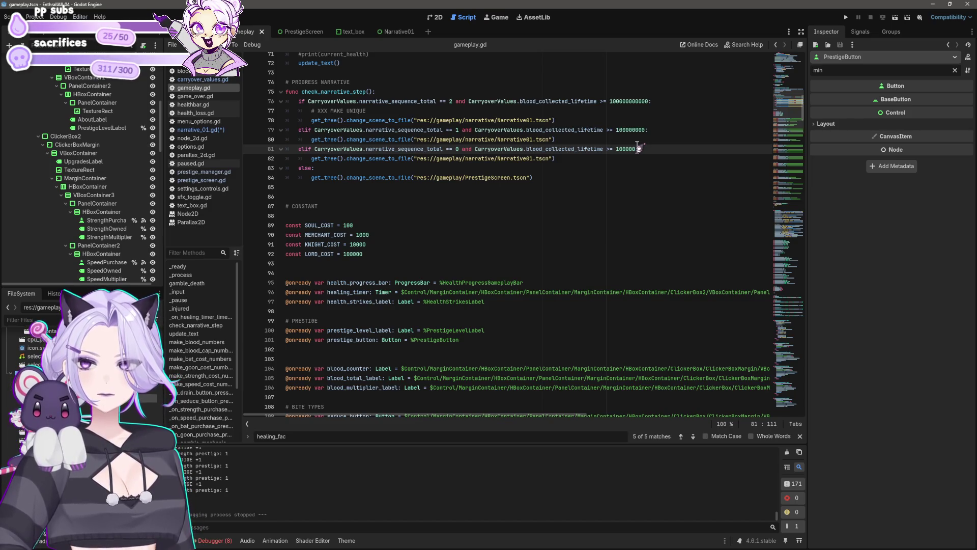
{"action": "scroll", "coordinate": [418, 153], "scroll_direction": "up", "scroll_amount": 2}
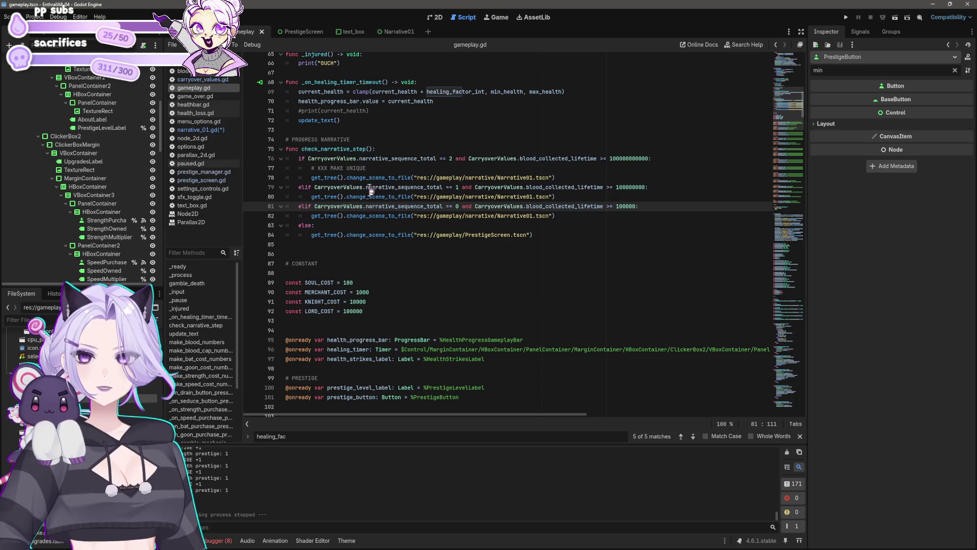
Remove the narrative_sequence_total check from the 100000 condition on line 81
{"action": "left_click", "coordinate": [375, 187]}
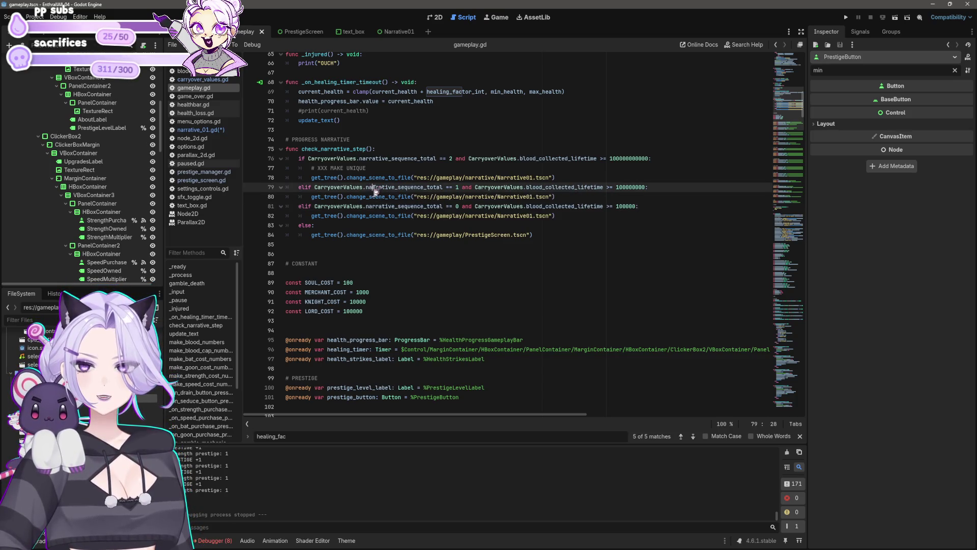
{"action": "left_click", "coordinate": [462, 187]}
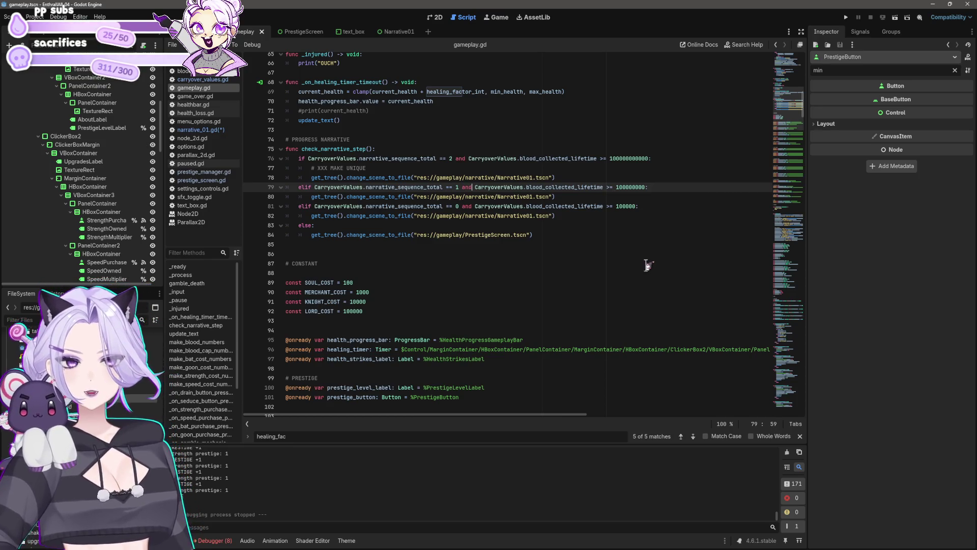
{"action": "key", "text": "shift+Home"}
{"action": "key", "text": "shift+Home"}
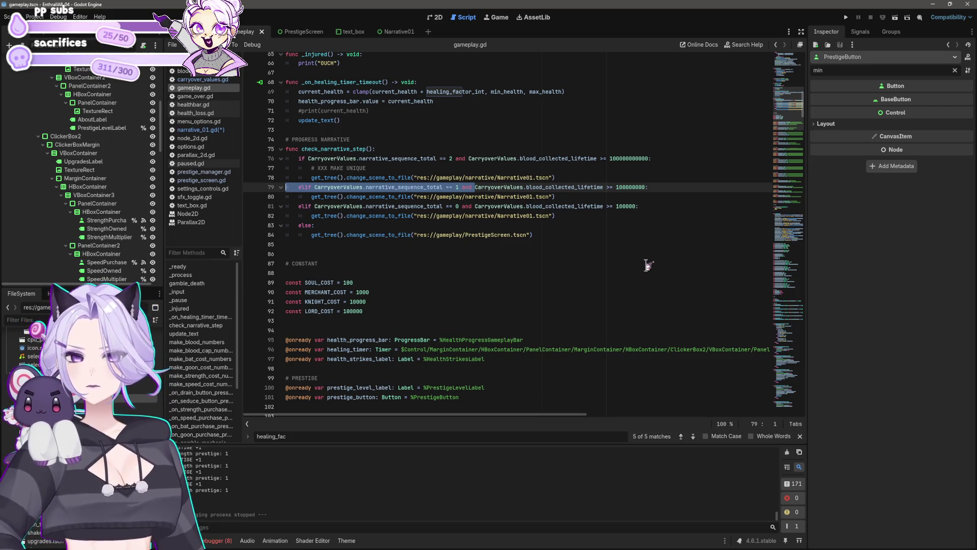
{"action": "left_click", "coordinate": [476, 206]}
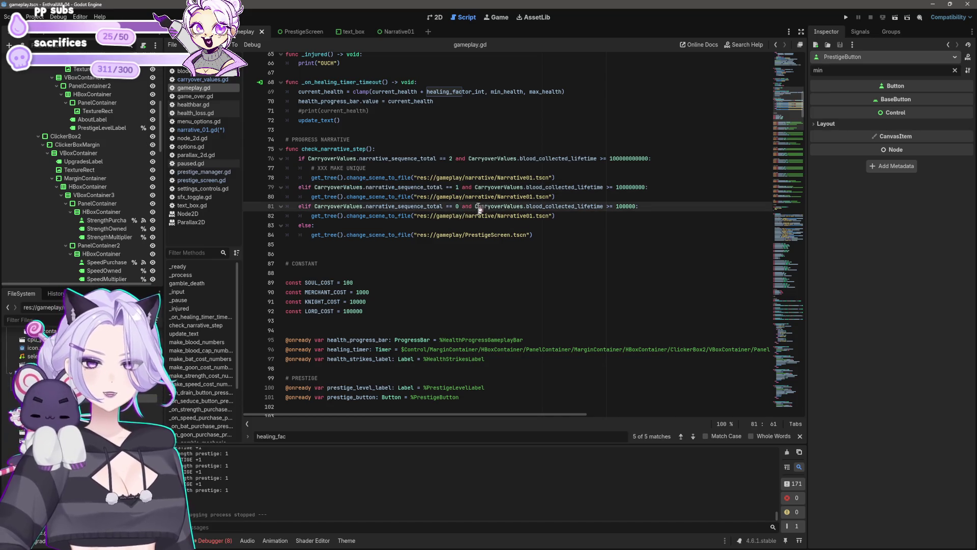
{"action": "key", "text": "shift+Home"}
{"action": "key", "text": "Left"}
{"action": "key", "text": "Right"}
{"action": "key", "text": "Right"}
{"action": "key", "text": "Right"}
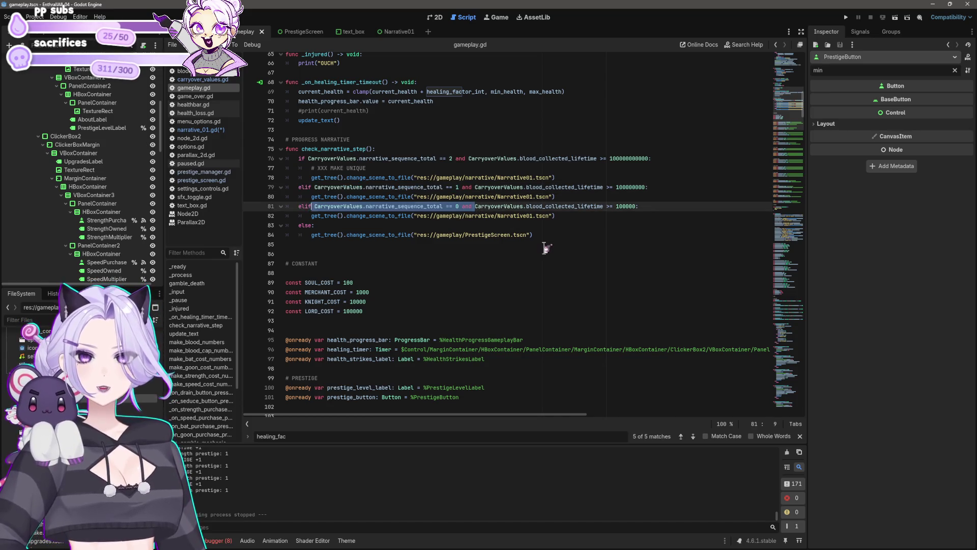
{"action": "key", "text": "ctrl+shift+Right"}
{"action": "key", "text": "ctrl+shift+Right"}
{"action": "key", "text": "ctrl+shift+Right"}
{"action": "key", "text": "Delete"}
Delete the sequence-total checks on lines 79 and 76 as well
{"action": "key", "text": "Up"}
{"action": "key", "text": "Up"}
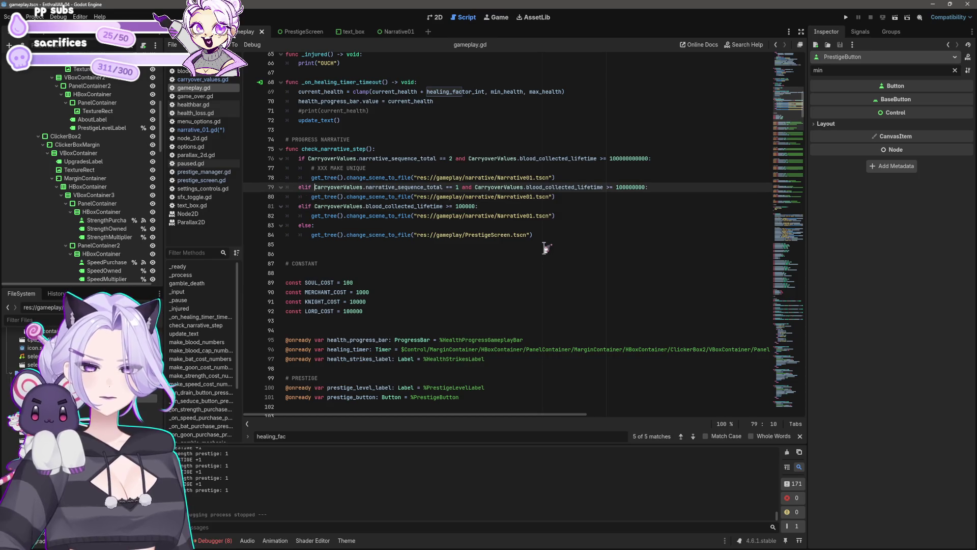
{"action": "left_click", "coordinate": [474, 187], "text": "shift"}
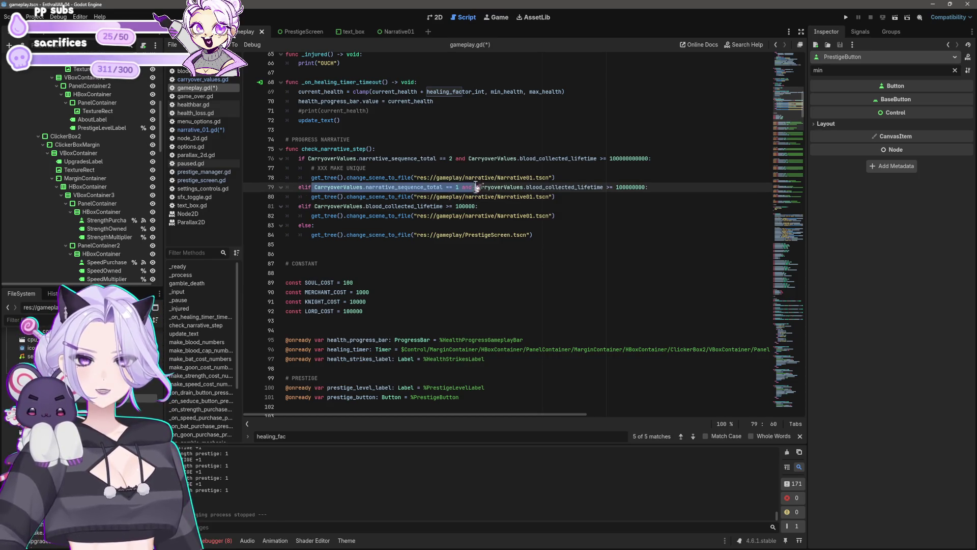
{"action": "key", "text": "Delete"}
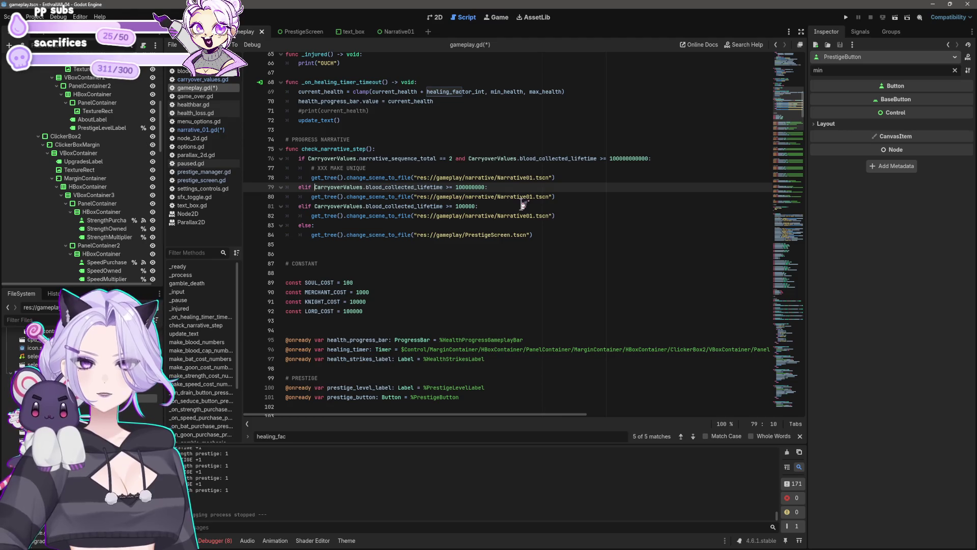
{"action": "key", "text": "Up"}
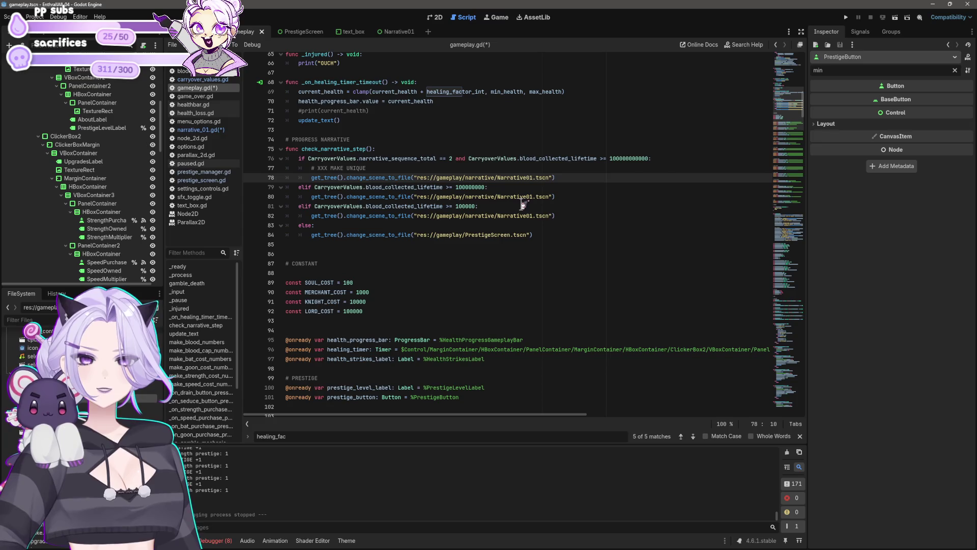
{"action": "key", "text": "Up"}
{"action": "key", "text": "Up"}
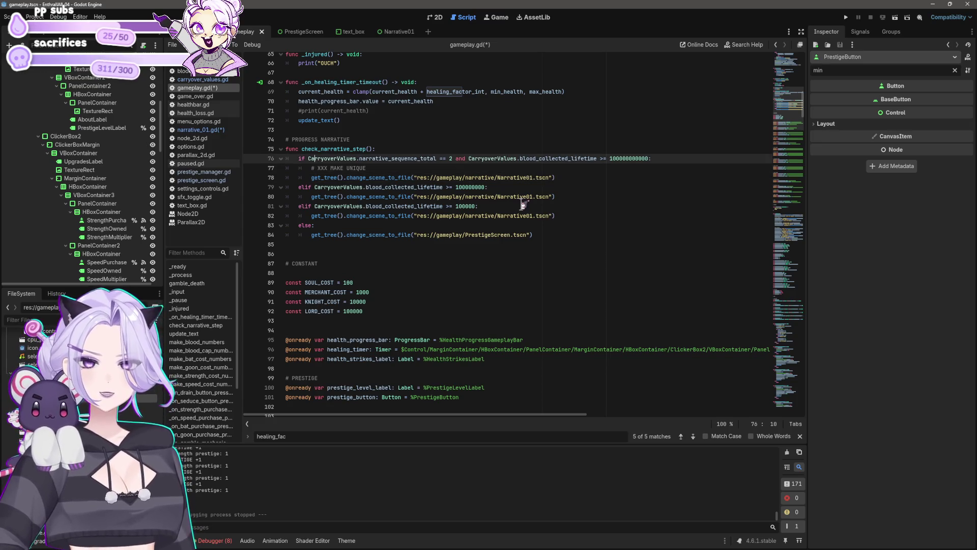
{"action": "left_click", "coordinate": [468, 159], "text": "shift"}
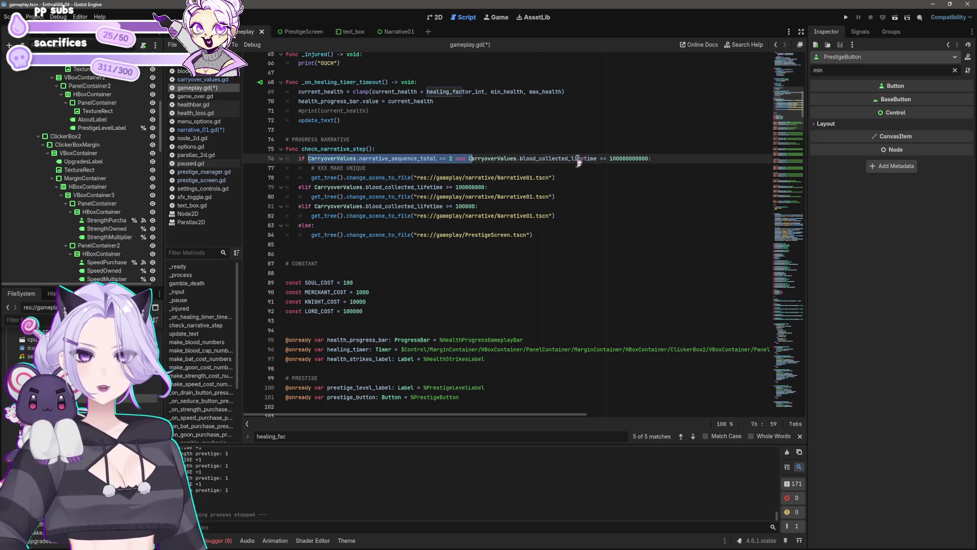
{"action": "key", "text": "BackSpace"}
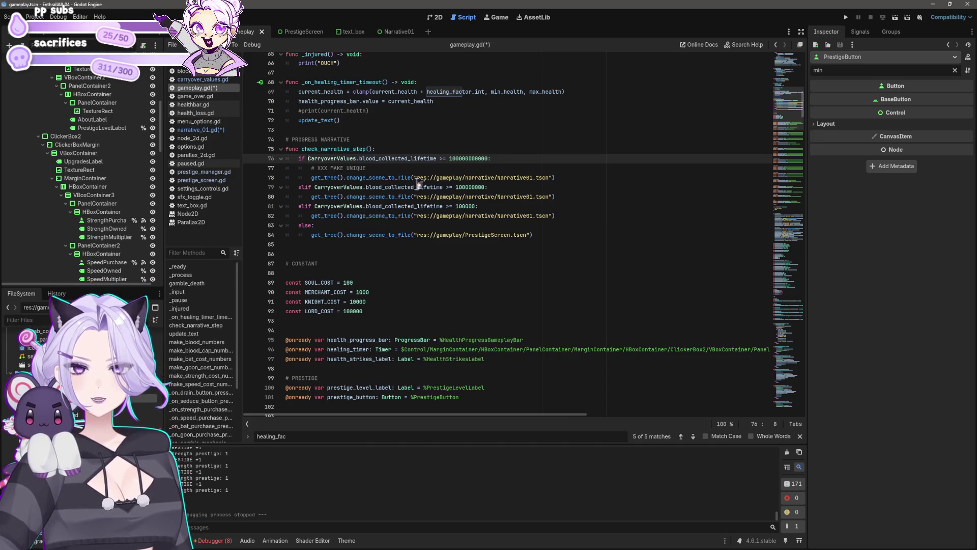
Undo and redo on line 76 to compare, leaving the narrative_sequence_total == 2 clause removed
{"action": "mouse_move", "coordinate": [418, 181]}
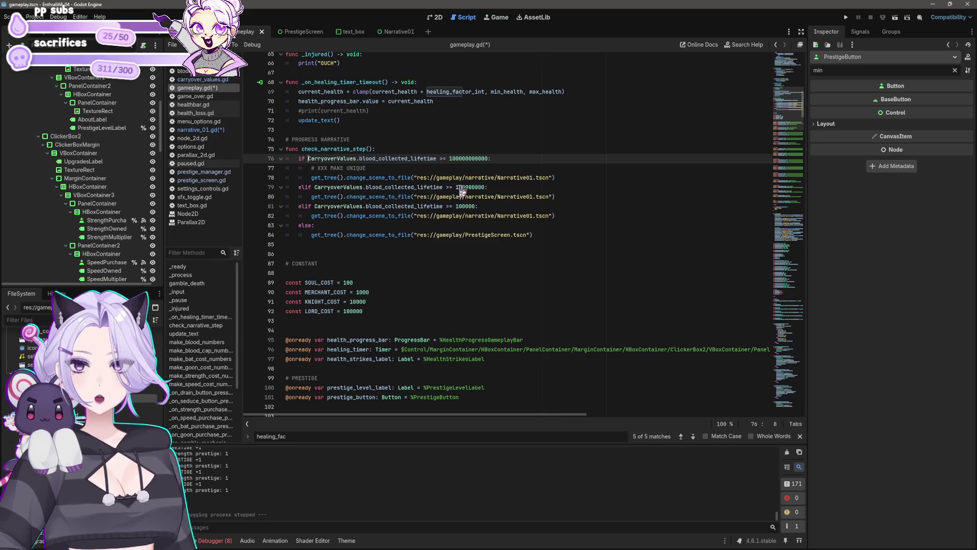
{"action": "mouse_move", "coordinate": [401, 212]}
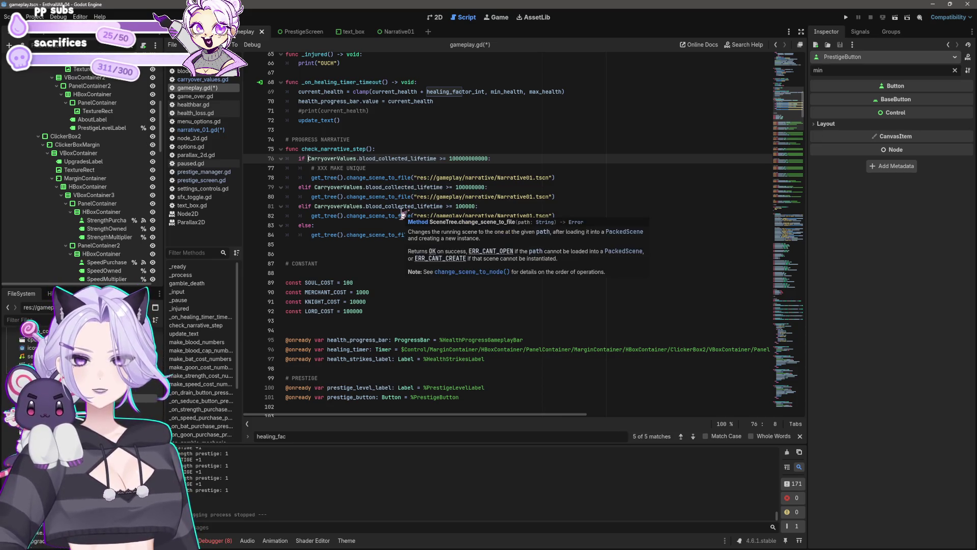
{"action": "left_click", "coordinate": [527, 187]}
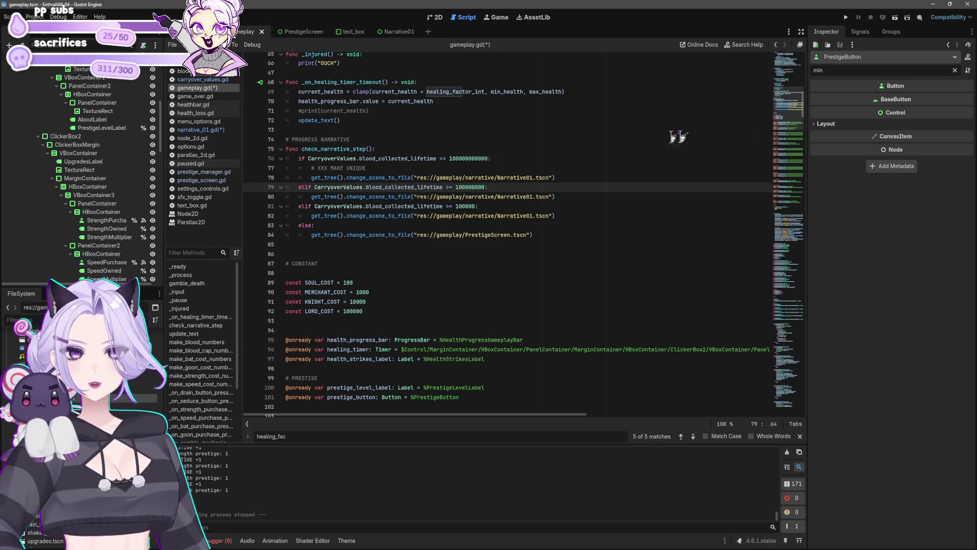
{"action": "key", "text": "ctrl+z"}
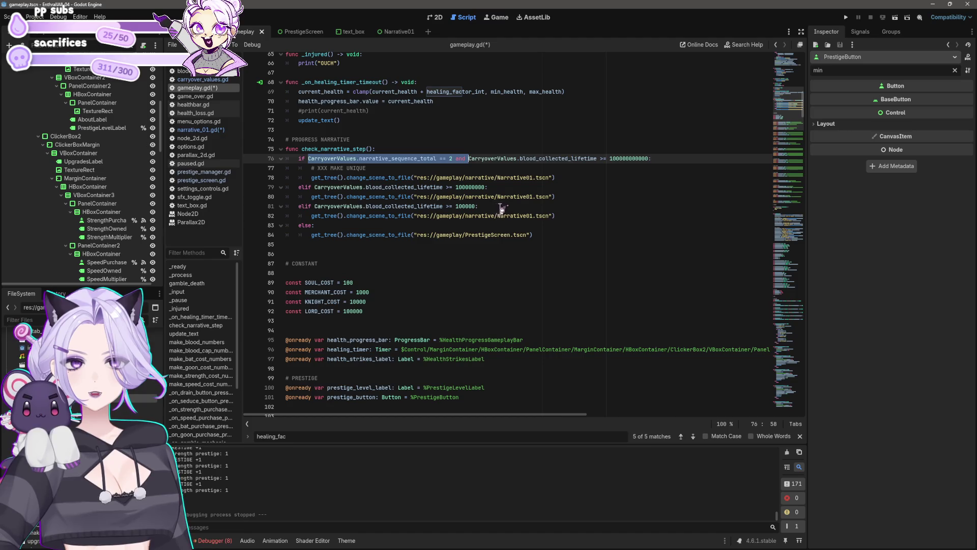
{"action": "key", "text": "BackSpace"}
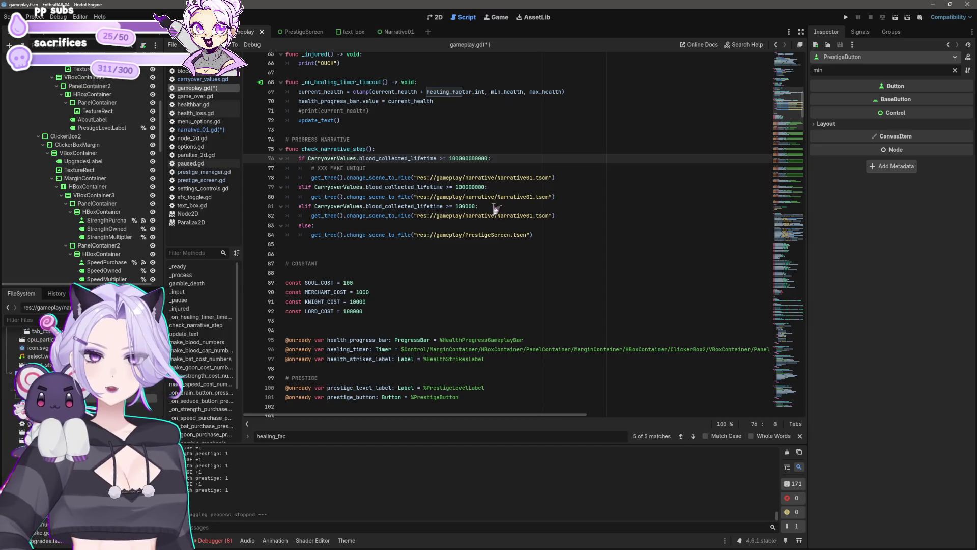
{"action": "left_click", "coordinate": [497, 209]}
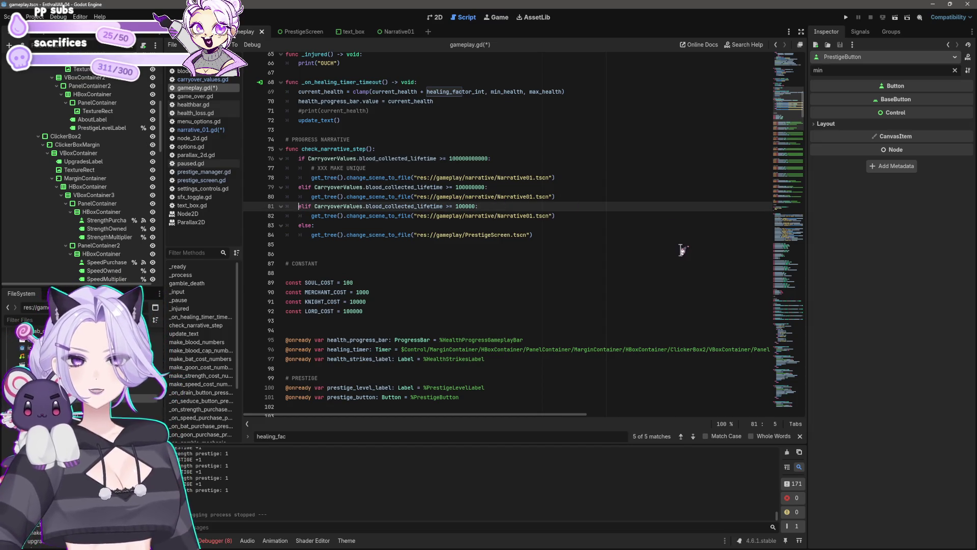
{"action": "key", "text": "ctrl+z"}
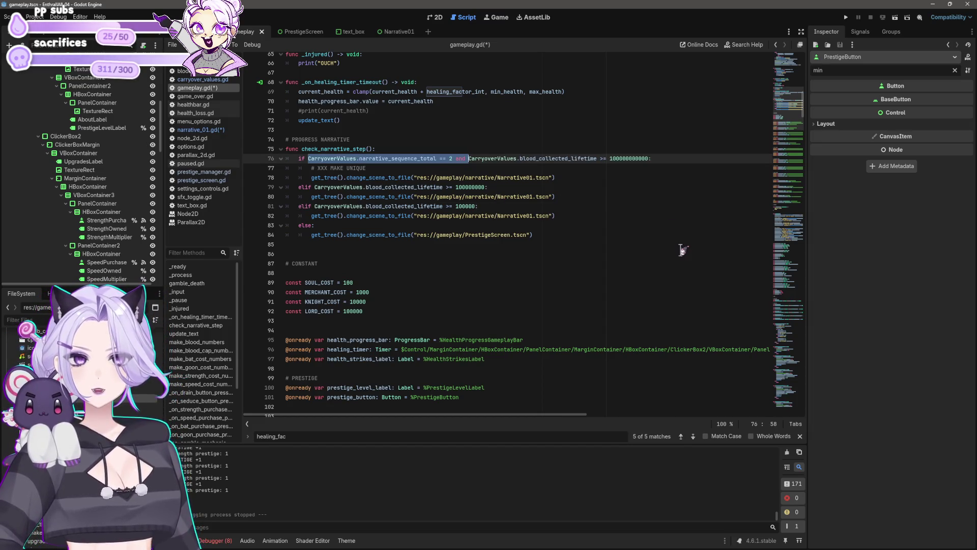
{"action": "key", "text": "ctrl+z"}
{"action": "key", "text": "ctrl+shift+z"}
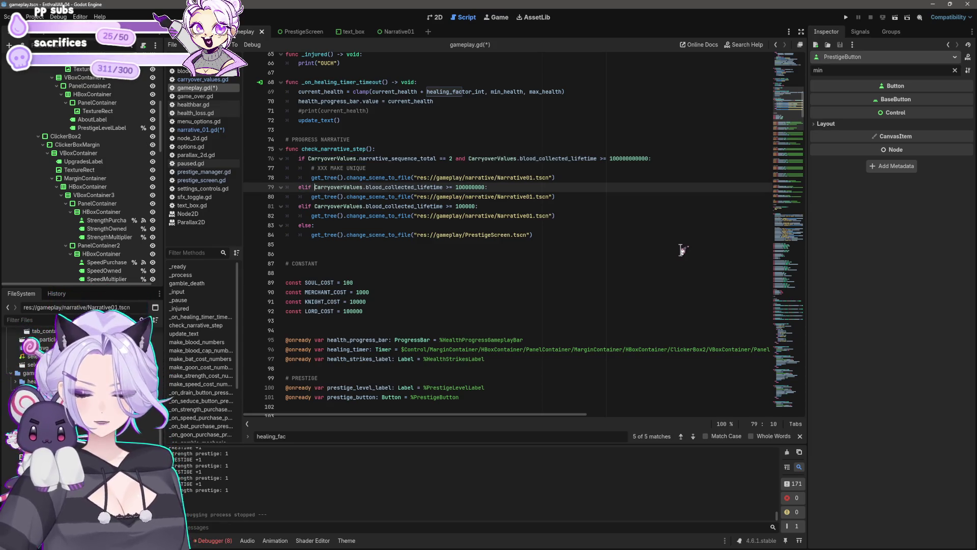
{"action": "key", "text": "ctrl+shift+z"}
{"action": "key", "text": "Down"}
{"action": "key", "text": "Down"}
{"action": "key", "text": "Down"}
{"action": "key", "text": "Down"}
{"action": "key", "text": "Right"}
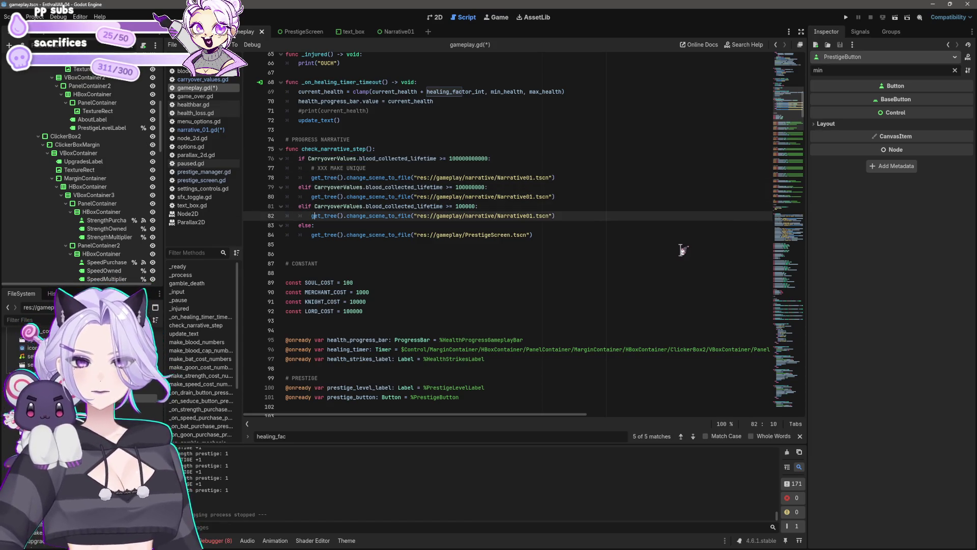
Fix the stray 'narrative_00' typing so line 81 begins 'elif not narrative_'
{"action": "type", "text": "narrative"}
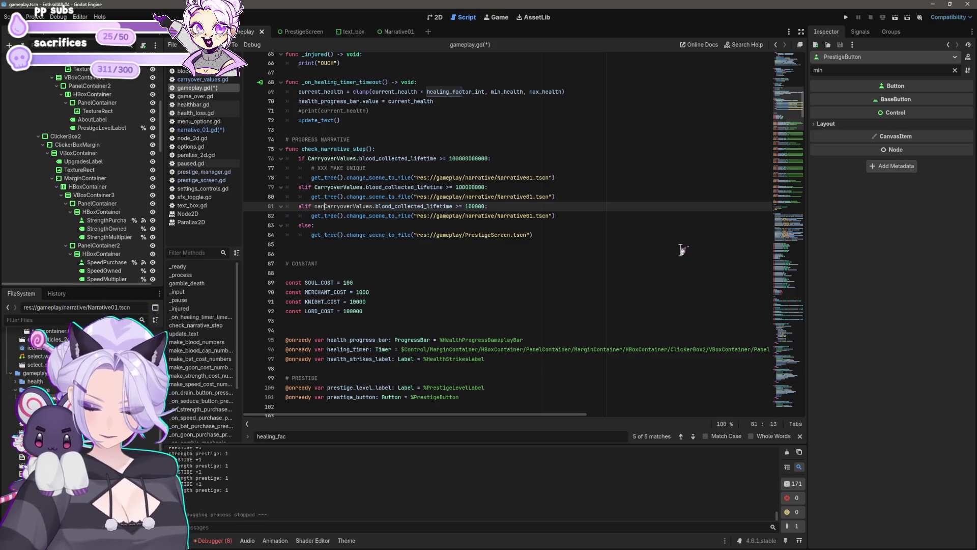
{"action": "type", "text": "_"}
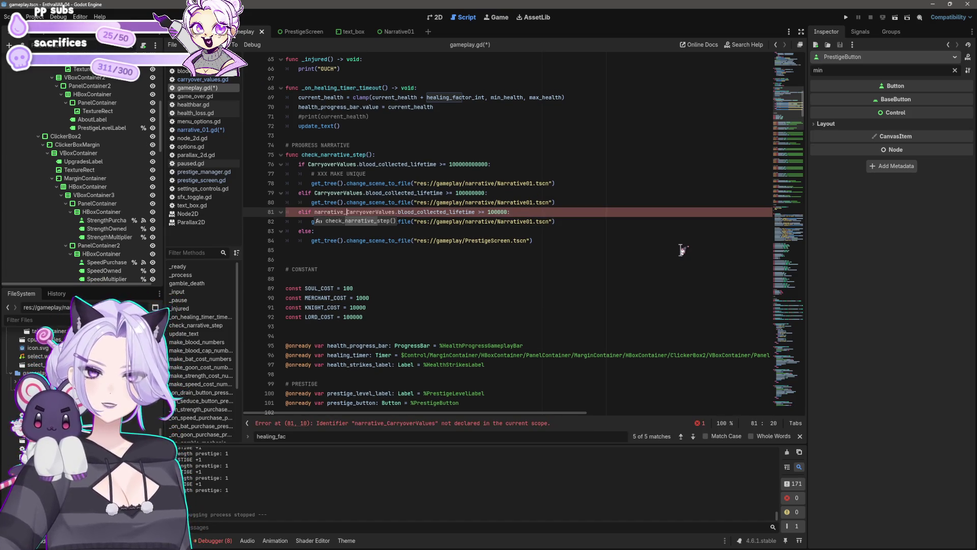
{"action": "type", "text": "00"}
{"action": "key", "text": "BackSpace"}
{"action": "key", "text": "BackSpace"}
{"action": "key", "text": "BackSpace"}
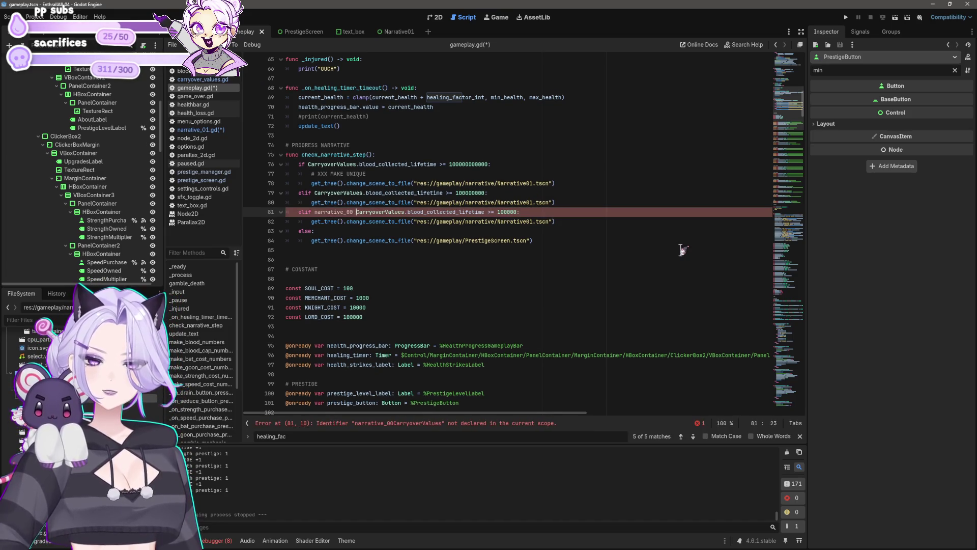
{"action": "type", "text": "ot"}
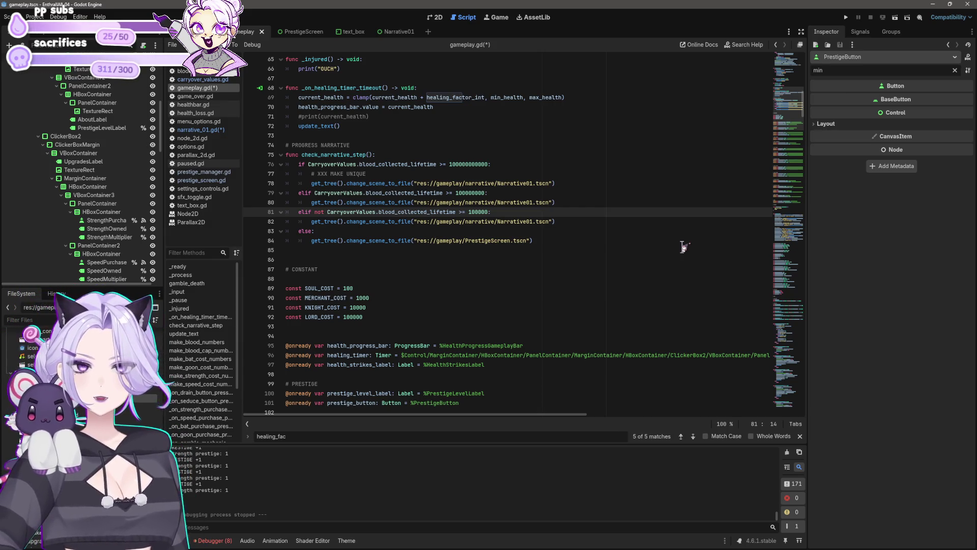
{"action": "type", "text": "narrative_"}
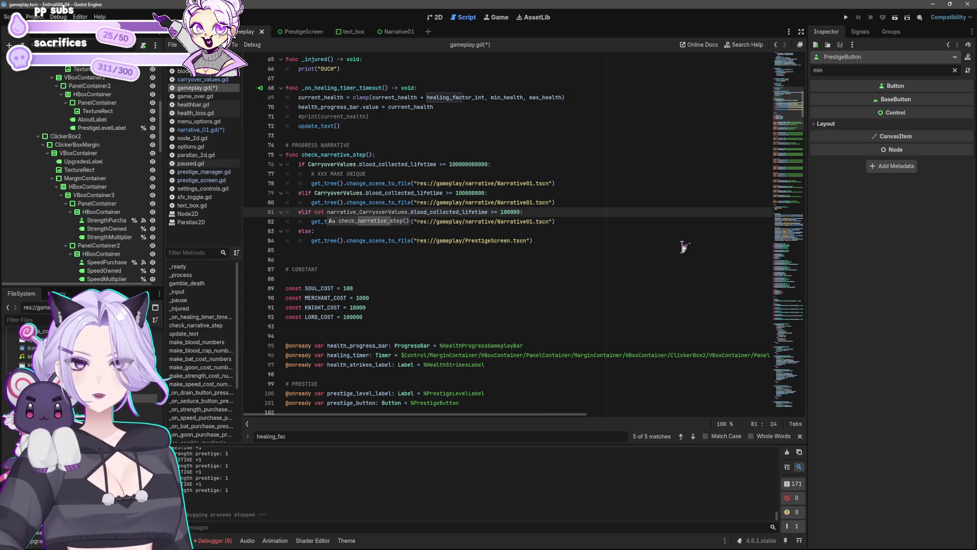
Add 'CarryoverValues.narrative_00_viewed and' to line 81, fixing the VarryoverValues typo, then start undoing
{"action": "type", "text": "00_viewed and"}
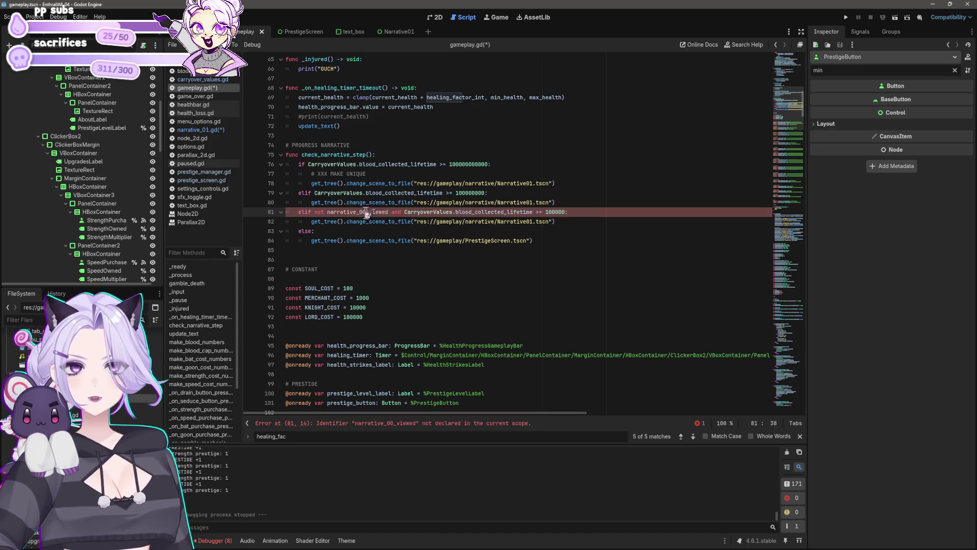
{"action": "left_click", "coordinate": [330, 213]}
{"action": "type", "text": "VarryoverValues."}
{"action": "left_click", "coordinate": [330, 211]}
{"action": "key", "text": "BackSpace"}
{"action": "type", "text": "C"}
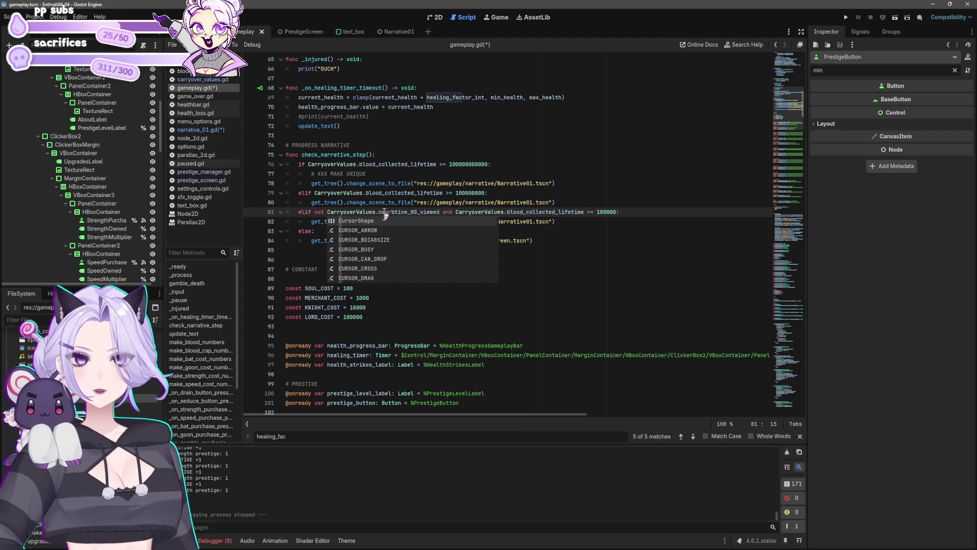
{"action": "left_click", "coordinate": [440, 212]}
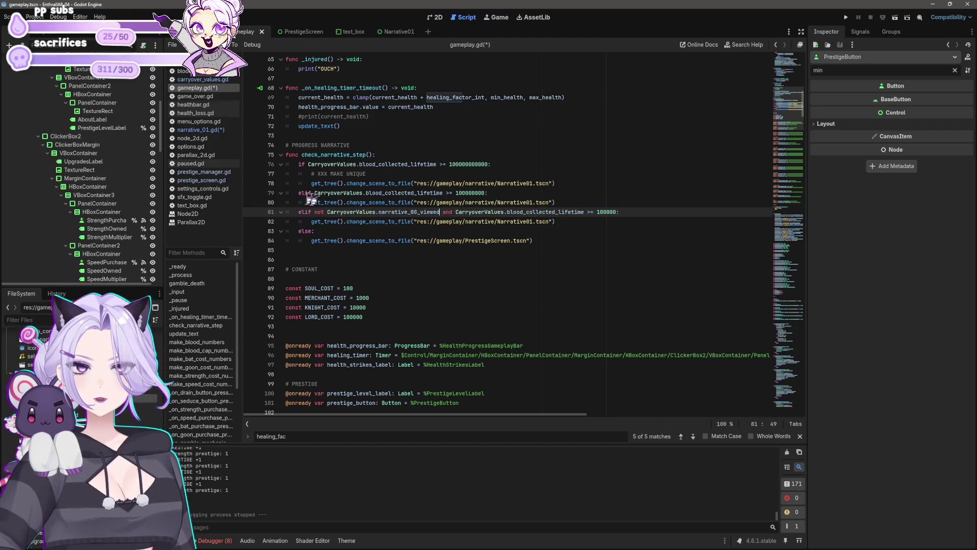
{"action": "left_click", "coordinate": [329, 211], "text": "shift"}
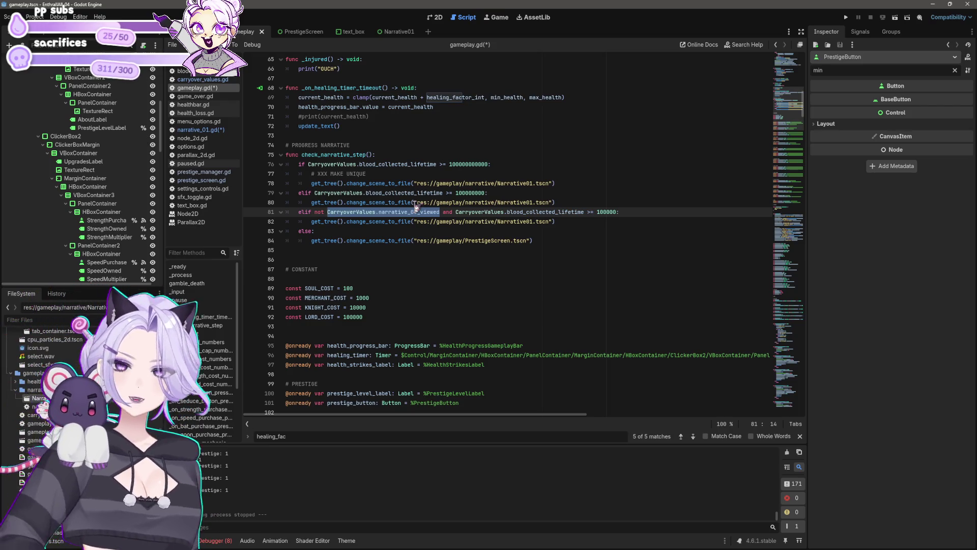
{"action": "key", "text": "Left"}
{"action": "key", "text": "Delete"}
{"action": "key", "text": "ctrl+z"}
{"action": "key", "text": "ctrl+z"}
{"action": "key", "text": "ctrl+z"}
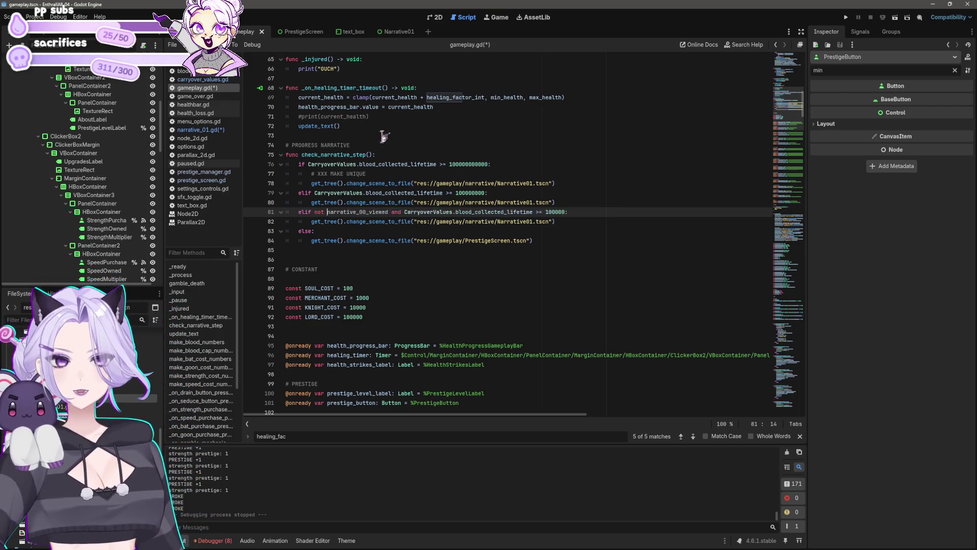
Step through undo/redo history until line 81's narrative_sequence_total == 0 check returns
{"action": "key", "text": "ctrl+z"}
{"action": "key", "text": "ctrl+z"}
{"action": "key", "text": "ctrl+z"}
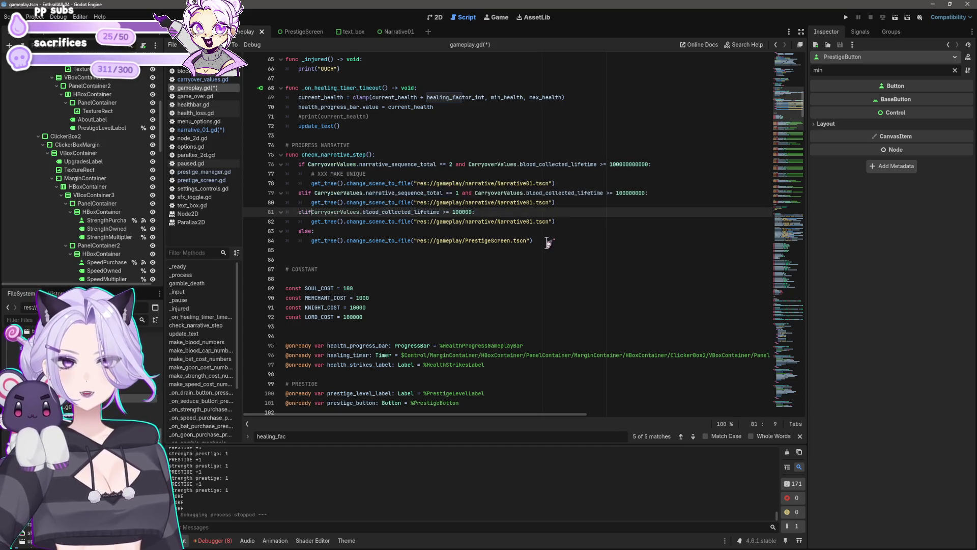
{"action": "key", "text": "ctrl+z"}
{"action": "key", "text": "ctrl+z"}
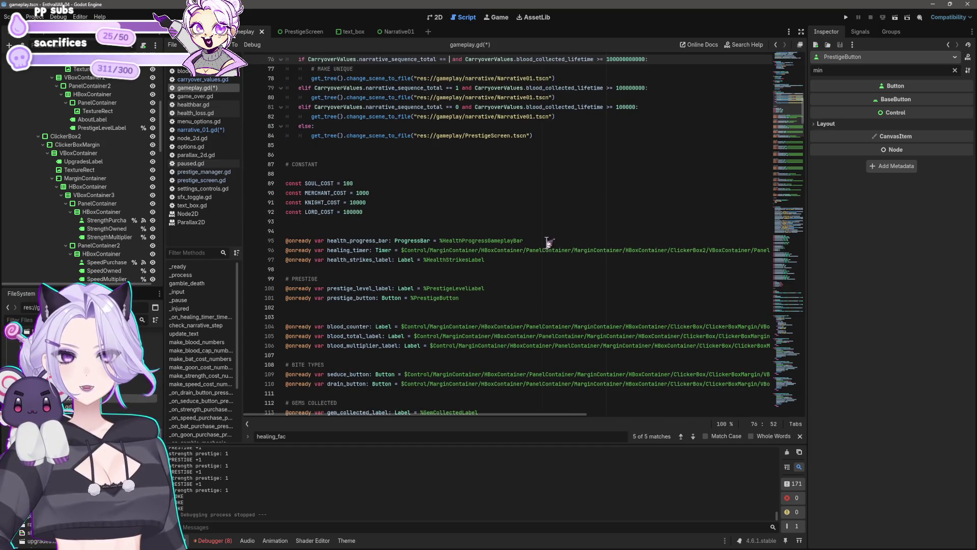
{"action": "key", "text": "ctrl+z"}
{"action": "key", "text": "ctrl+z"}
{"action": "key", "text": "ctrl+z"}
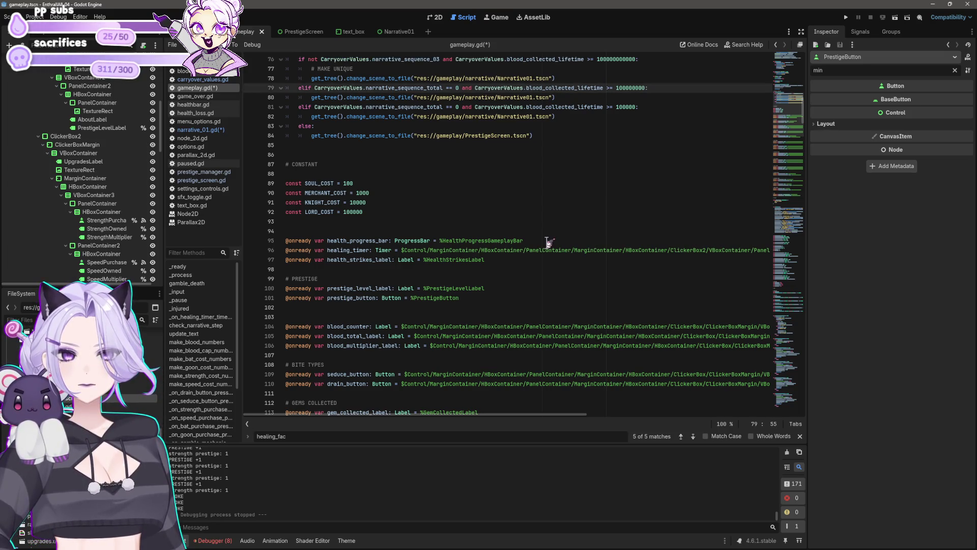
{"action": "key", "text": "ctrl+z"}
{"action": "key", "text": "ctrl+z"}
{"action": "key", "text": "ctrl+z"}
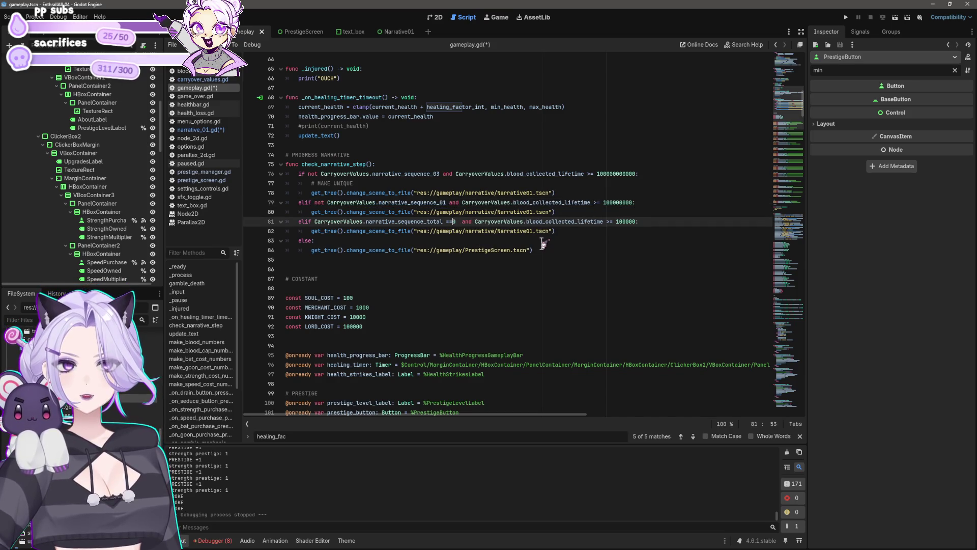
{"action": "key", "text": "ctrl+z"}
{"action": "key", "text": "ctrl+z"}
{"action": "key", "text": "ctrl+z"}
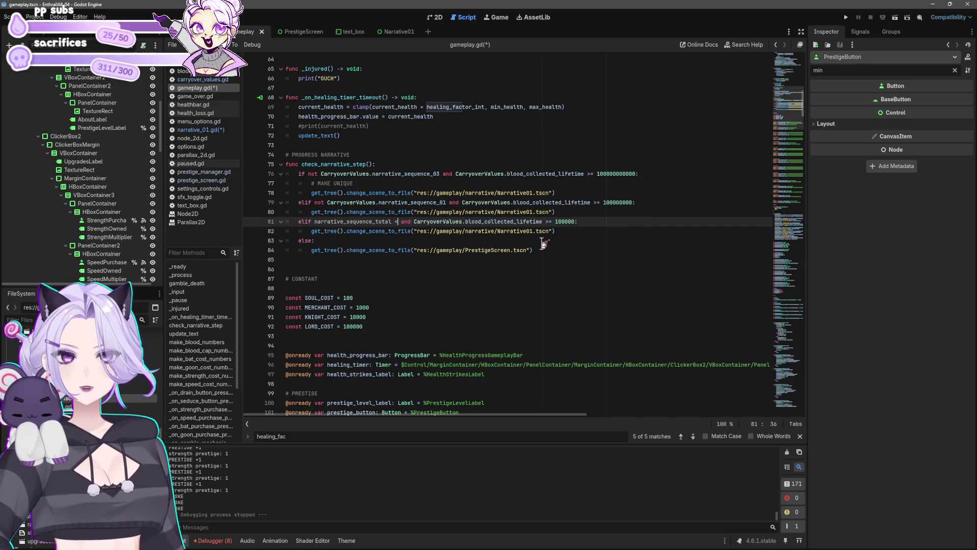
{"action": "key", "text": "ctrl+z"}
{"action": "key", "text": "ctrl+z"}
{"action": "key", "text": "ctrl+z"}
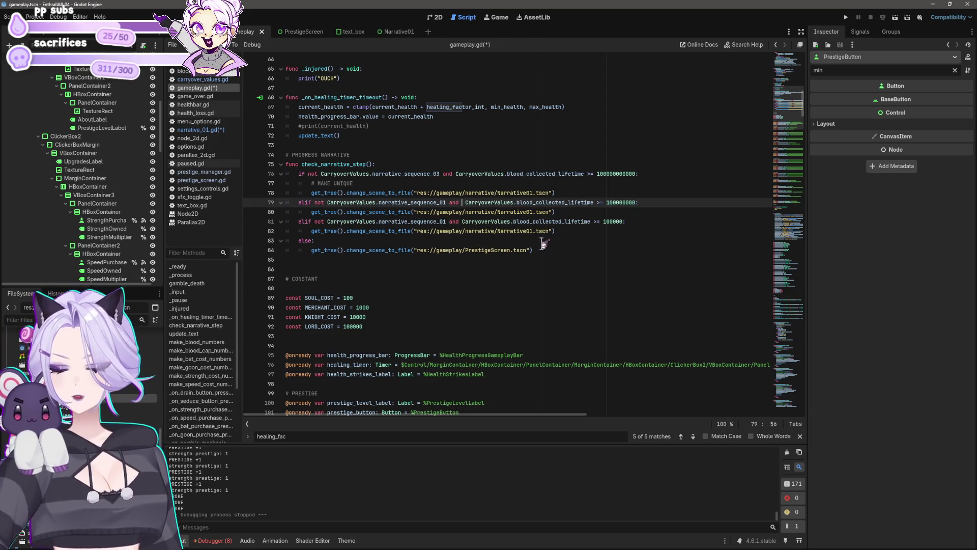
{"action": "key", "text": "ctrl+y"}
{"action": "key", "text": "ctrl+y"}
{"action": "key", "text": "ctrl+y"}
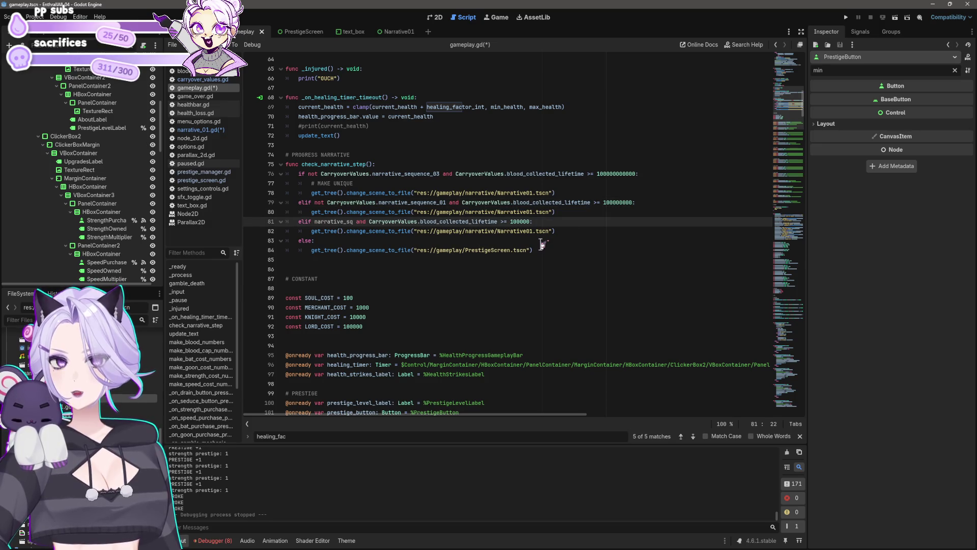
{"action": "key", "text": "ctrl+y"}
{"action": "key", "text": "ctrl+y"}
{"action": "key", "text": "ctrl+y"}
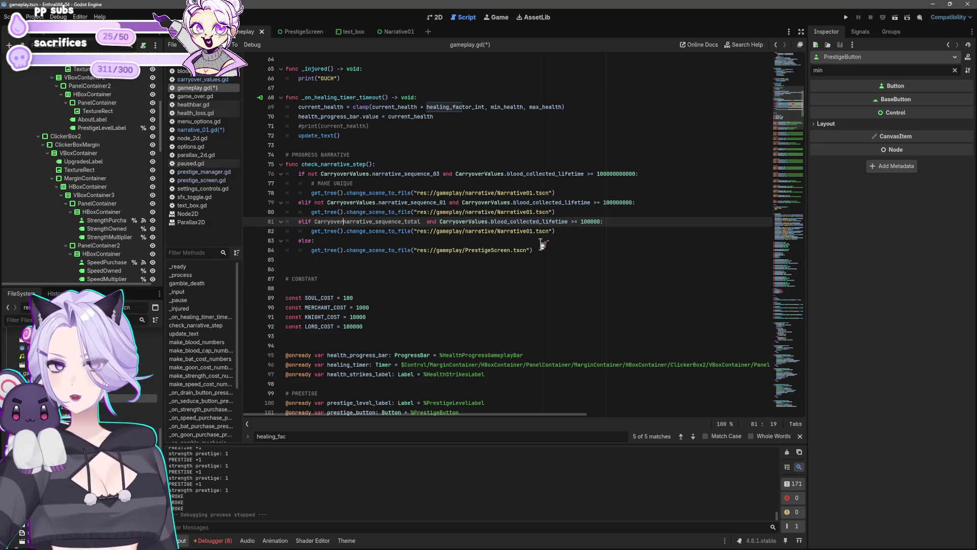
{"action": "key", "text": "ctrl+y"}
{"action": "key", "text": "ctrl+y"}
{"action": "key", "text": "ctrl+y"}
{"action": "key", "text": "ctrl+y"}
{"action": "key", "text": "ctrl+y"}
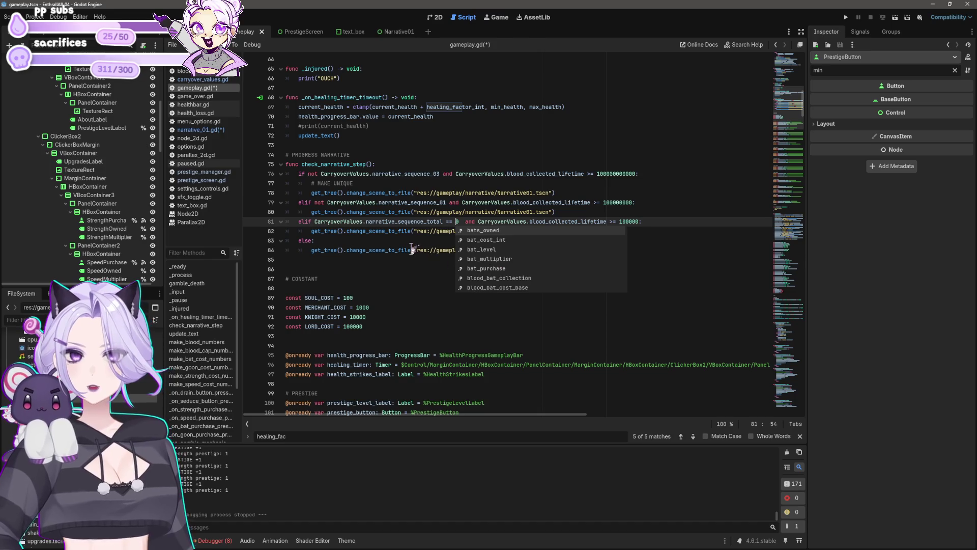
{"action": "key", "text": "Right"}
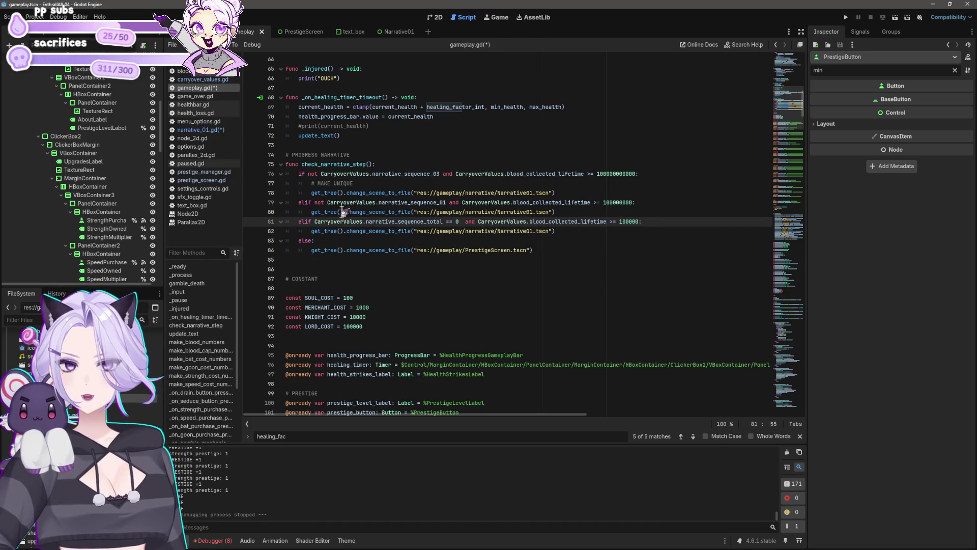
Paste sequence-total checks over the old narrative_sequence_01 and _03 conditions, then save
{"action": "left_click", "coordinate": [315, 222], "text": "shift"}
{"action": "mouse_move", "coordinate": [315, 202]}
{"action": "left_mouse_down"}
{"action": "mouse_move", "coordinate": [458, 204]}
{"action": "mouse_move", "coordinate": [443, 205]}
{"action": "left_mouse_up"}
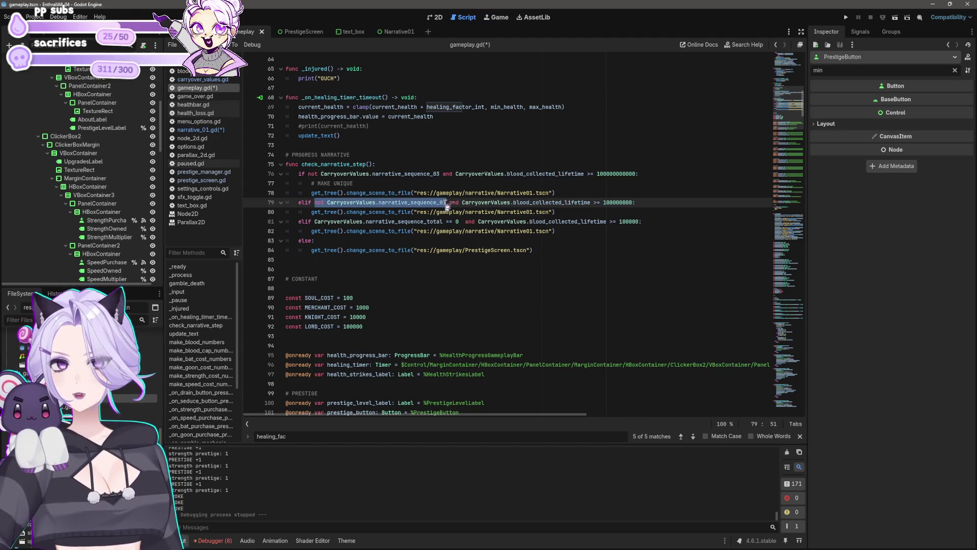
{"action": "type", "text": "CarryoverValues.narrative_sequence_total == 0"}
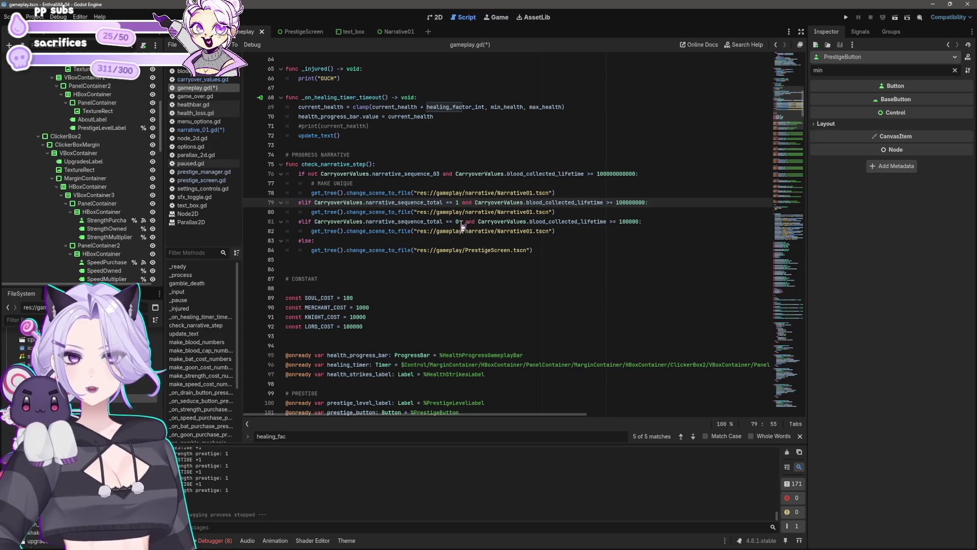
{"action": "left_click_drag", "start_coordinate": [440, 173], "coordinate": [308, 173]}
{"action": "type", "text": "CarryoverValues.narrative_sequence_total == 0"}
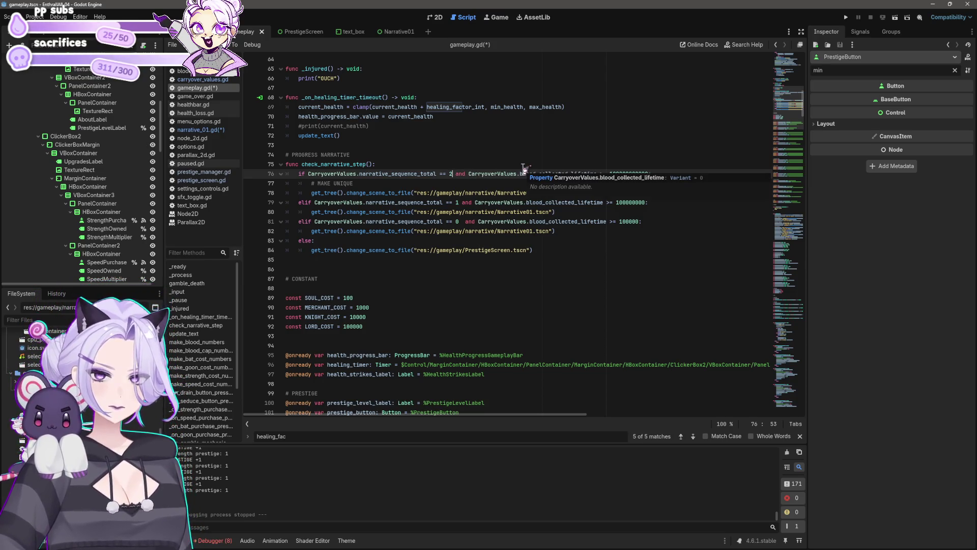
{"action": "key", "text": "ctrl+s"}
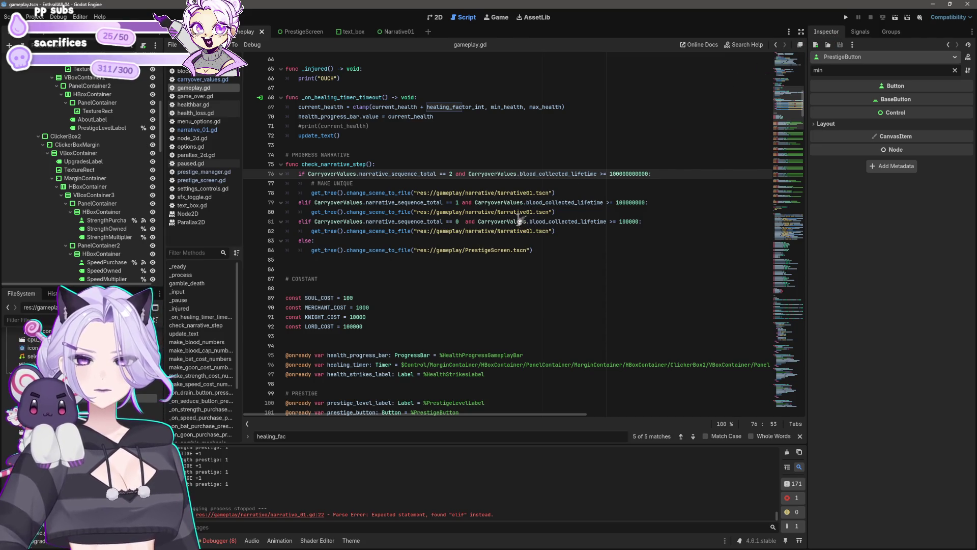
{"action": "left_click", "coordinate": [488, 231]}
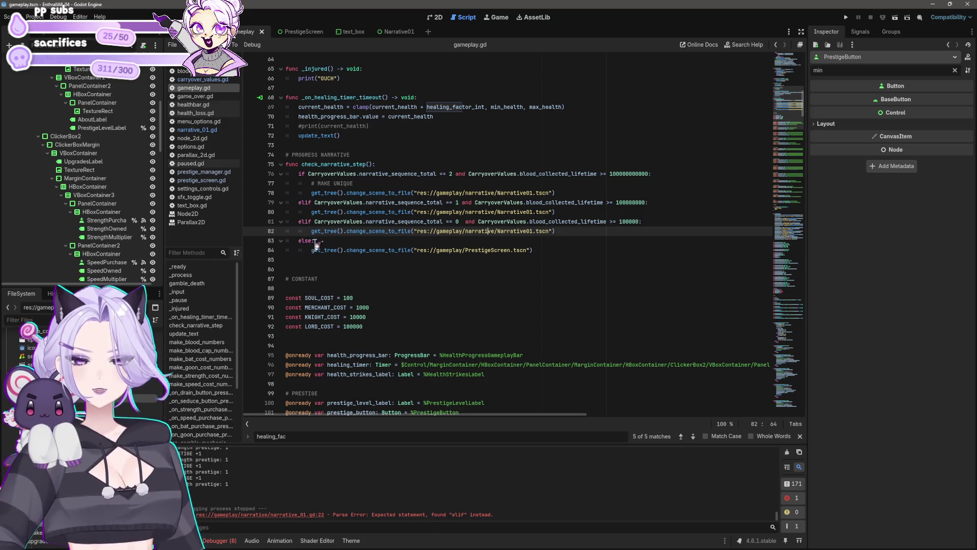
Test-run the project, start a game, stop it, and save
{"action": "left_click", "coordinate": [846, 17]}
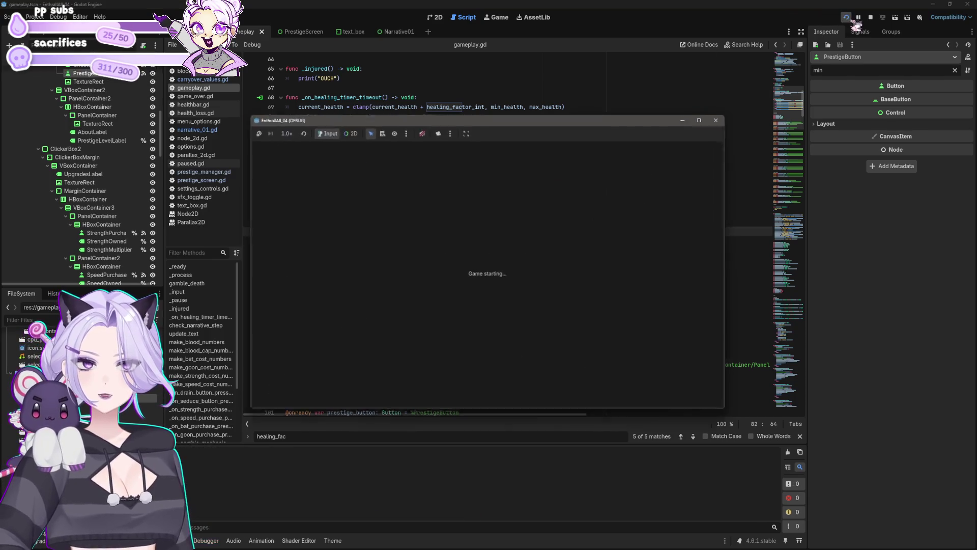
{"action": "left_click", "coordinate": [490, 300]}
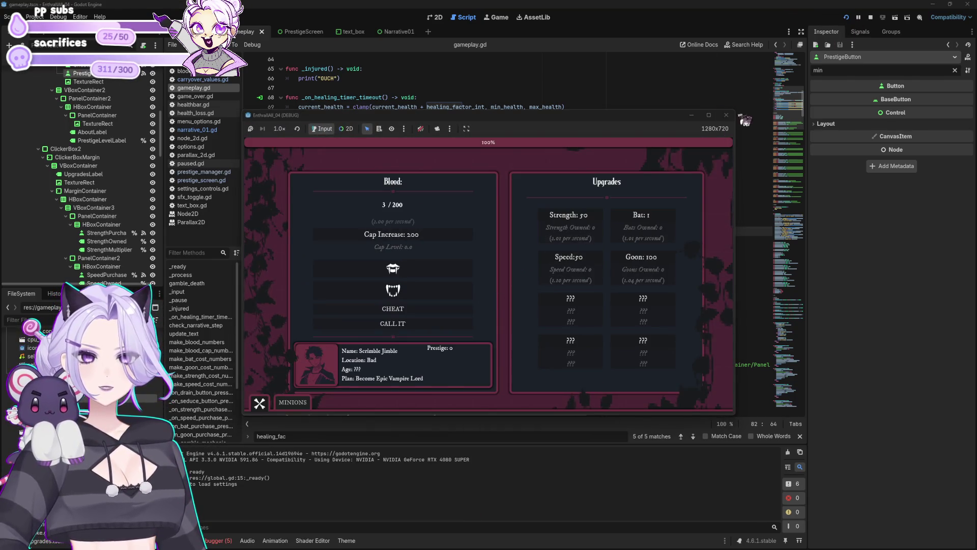
{"action": "left_click", "coordinate": [726, 115]}
{"action": "left_click", "coordinate": [387, 336]}
{"action": "key", "text": "ctrl+s"}
Check the narrative_sequence_total declaration in carryover_values.gd, then switch to the Narrative01 scene
{"action": "left_click", "coordinate": [430, 249]}
{"action": "scroll", "coordinate": [448, 229], "scroll_direction": "up", "scroll_amount": 3}
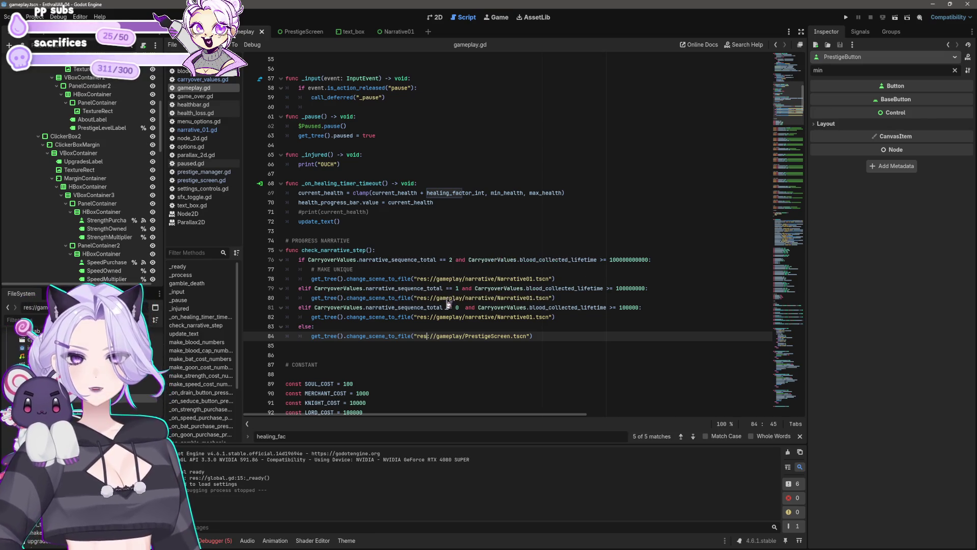
{"action": "left_click_drag", "start_coordinate": [446, 307], "coordinate": [315, 308]}
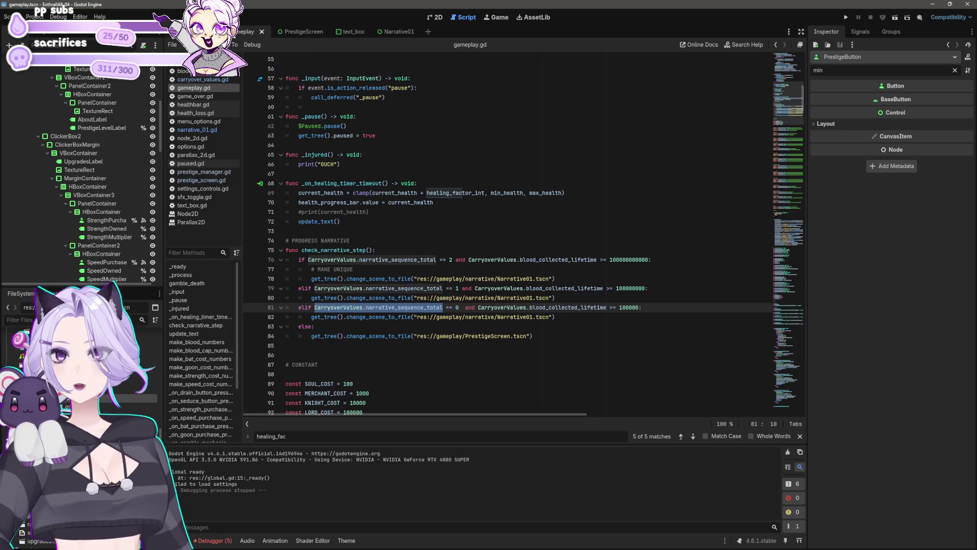
{"action": "left_click", "coordinate": [203, 80]}
{"action": "left_click", "coordinate": [395, 182]}
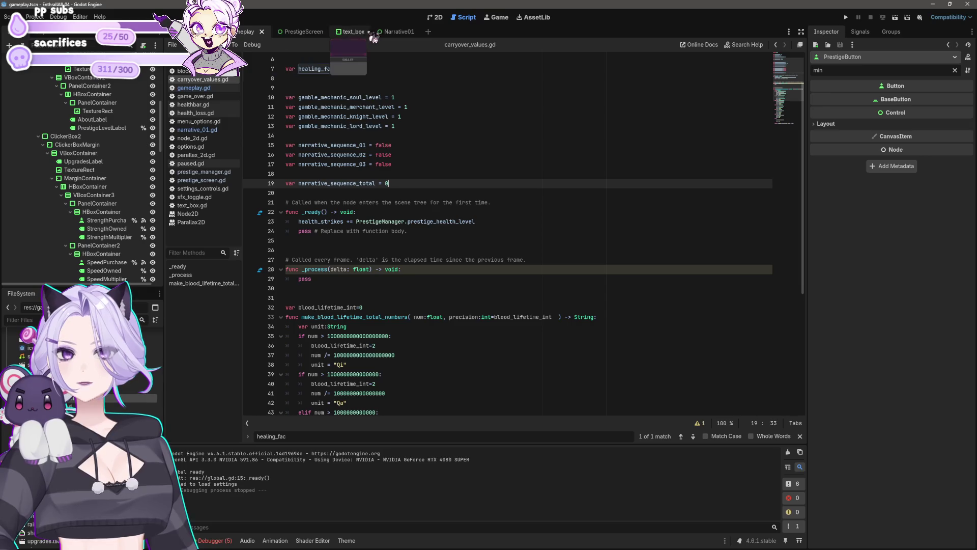
{"action": "left_click", "coordinate": [194, 88]}
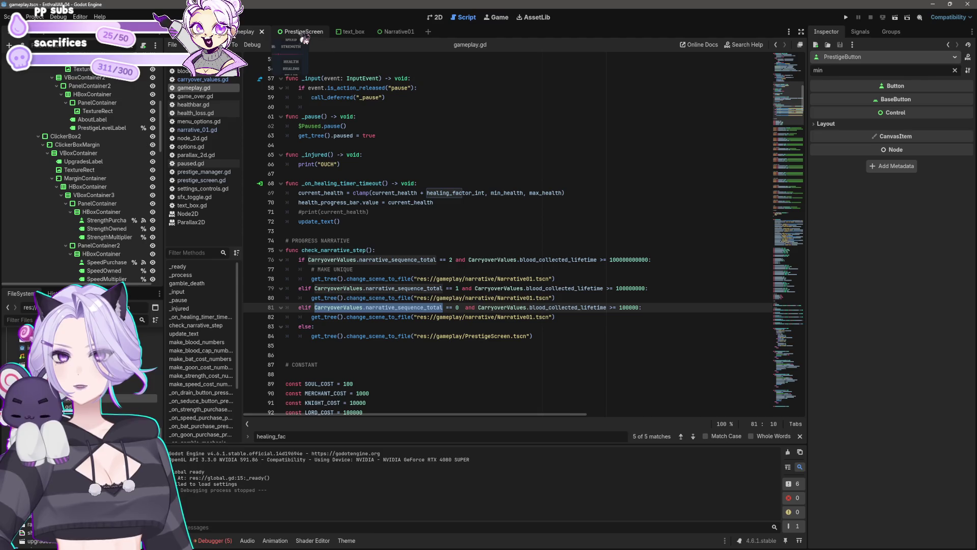
{"action": "left_click", "coordinate": [397, 33]}
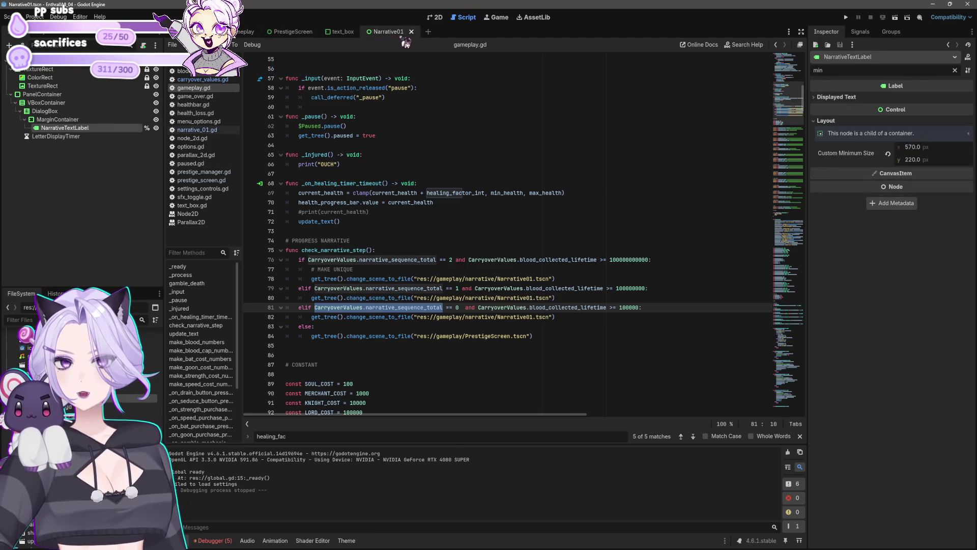
Add CarryoverValues.narrative_sequence_total += 1 on line 37 of narrative_01.gd, then save
{"action": "scroll", "coordinate": [435, 300], "scroll_direction": "down", "scroll_amount": 4}
{"action": "left_click", "coordinate": [465, 280]}
{"action": "scroll", "coordinate": [465, 278], "scroll_direction": "up", "scroll_amount": 4}
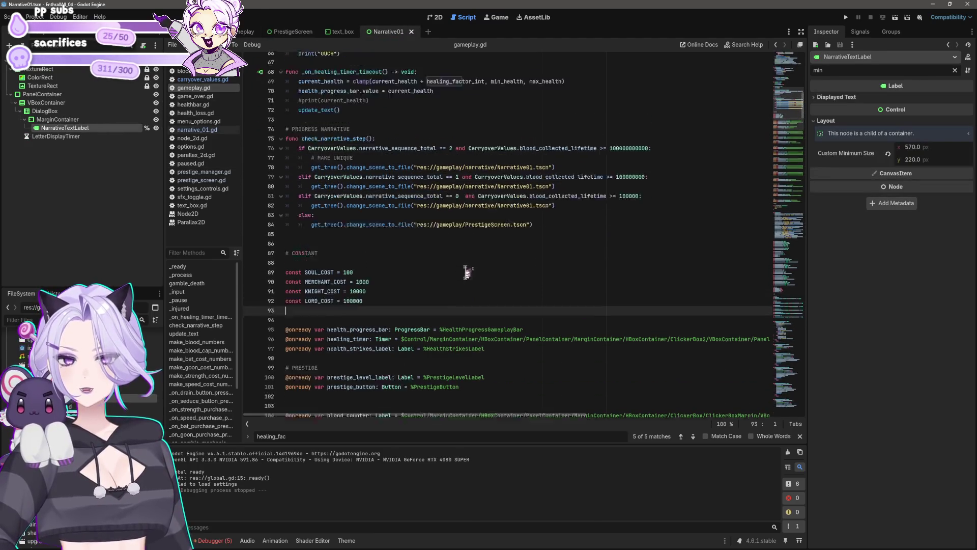
{"action": "left_click", "coordinate": [197, 130]}
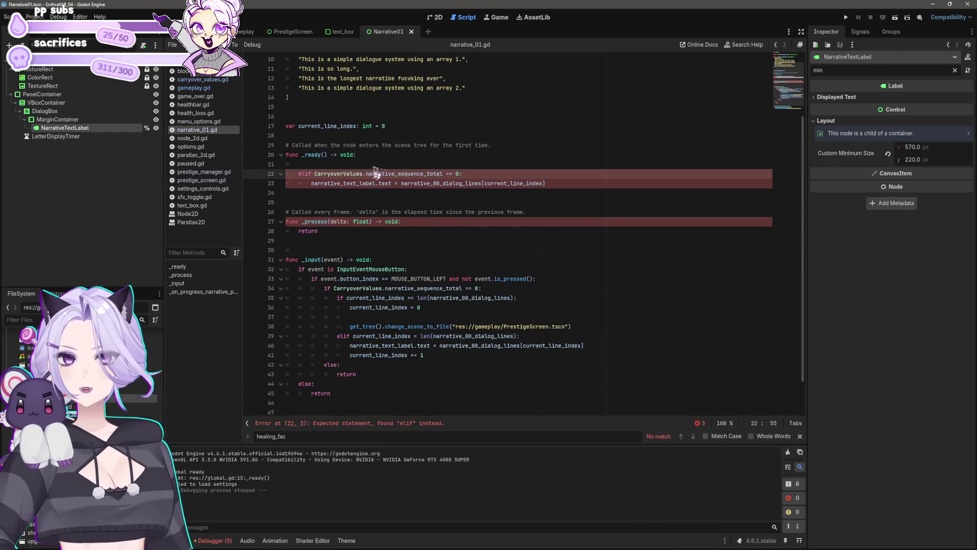
{"action": "left_click", "coordinate": [460, 316]}
{"action": "type", "text": "CarryoverVal"}
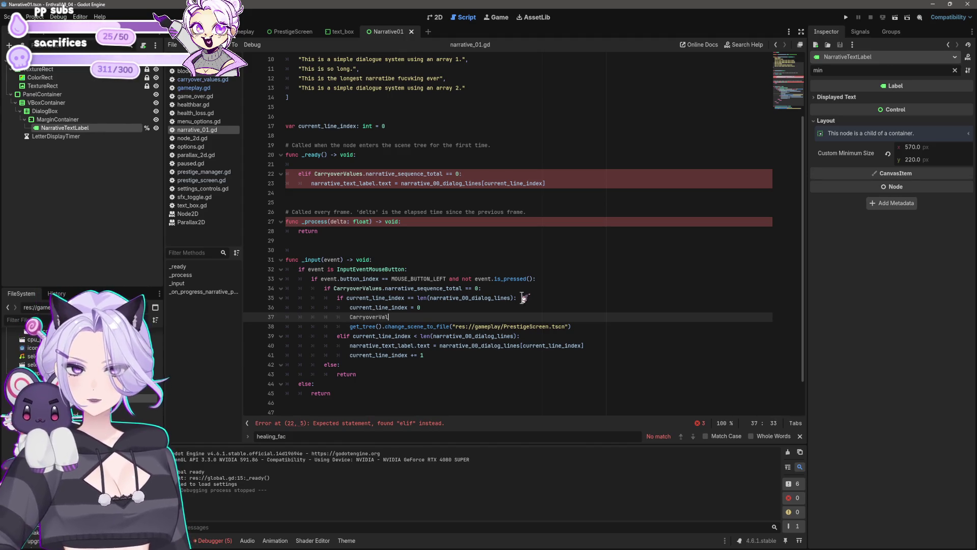
{"action": "type", "text": "ues.narrative"}
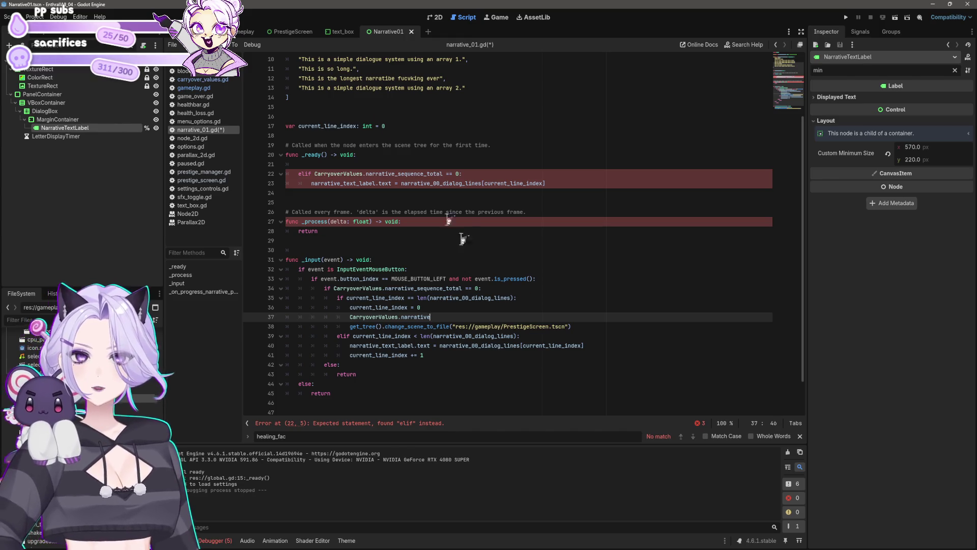
{"action": "left_click", "coordinate": [202, 79]}
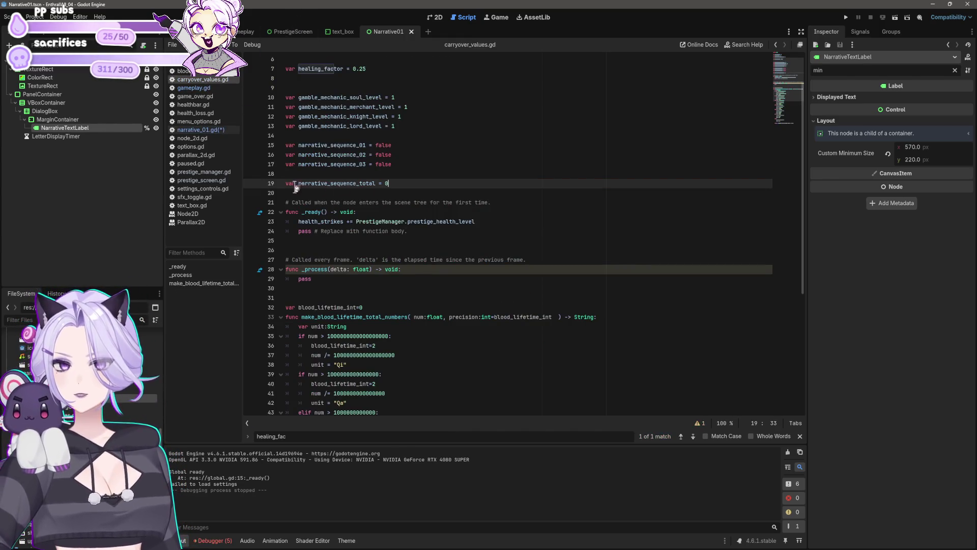
{"action": "left_click_drag", "start_coordinate": [299, 183], "coordinate": [376, 183]}
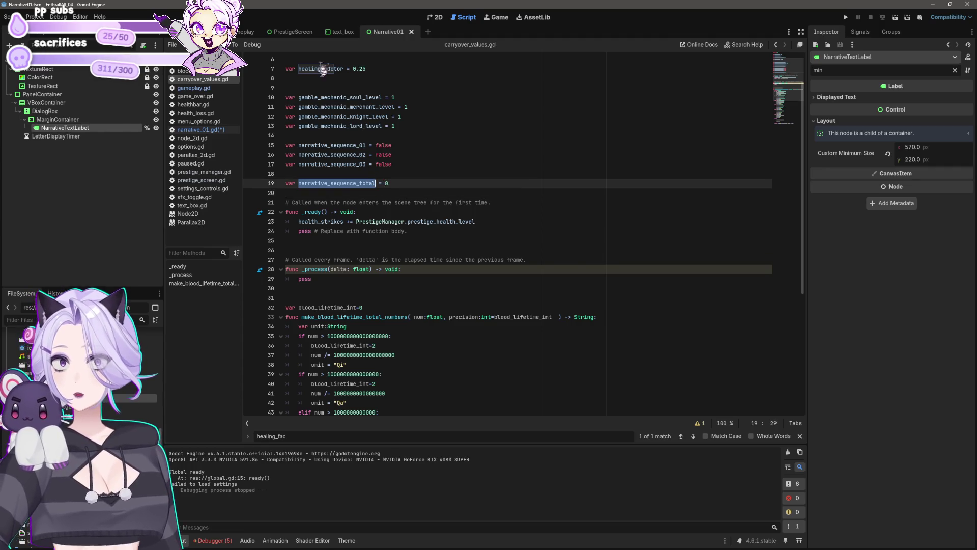
{"action": "left_click", "coordinate": [200, 129]}
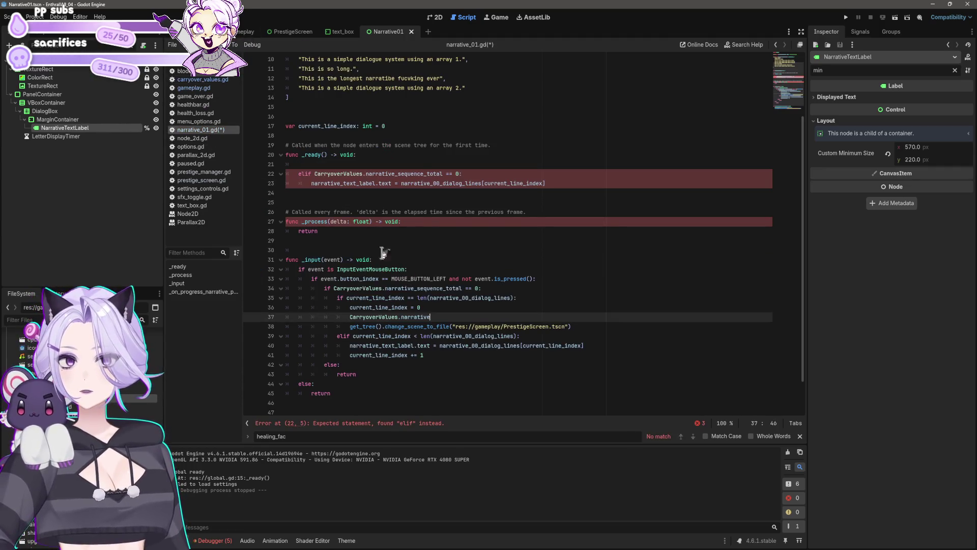
{"action": "type", "text": "_sequence_total"}
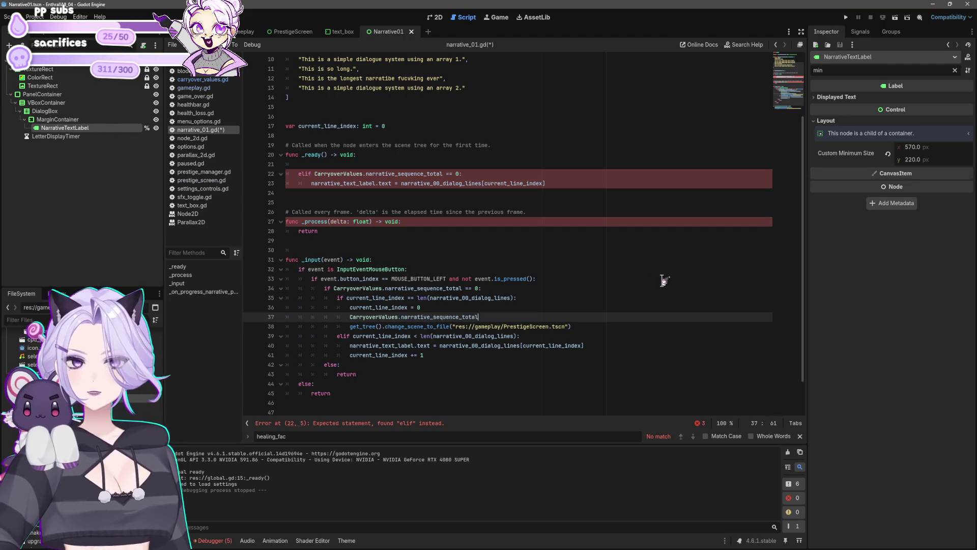
{"action": "type", "text": " += 1"}
{"action": "key", "text": "ctrl+s"}
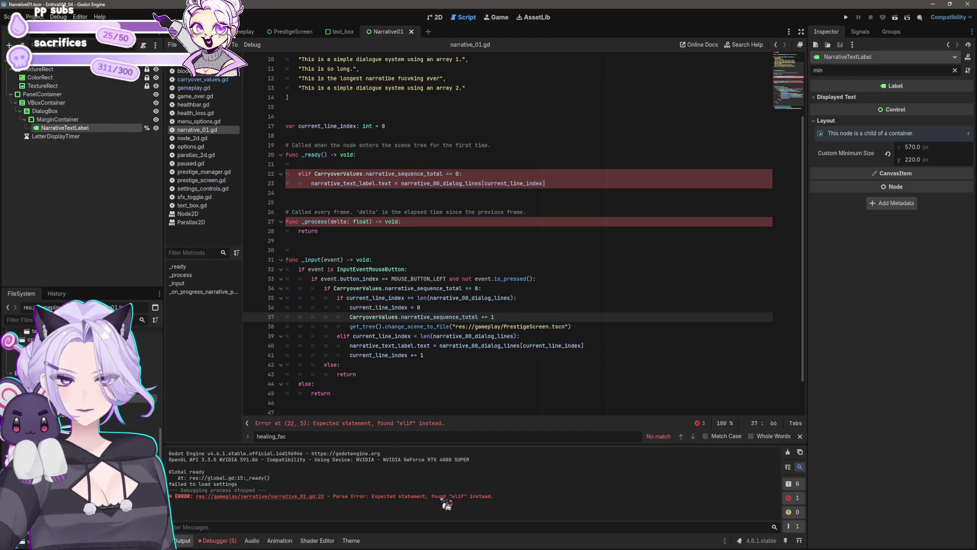
Replace the broken elif block with 'if CarryoverValues.narrative_sequence_total == 2:'
{"action": "left_click", "coordinate": [304, 496]}
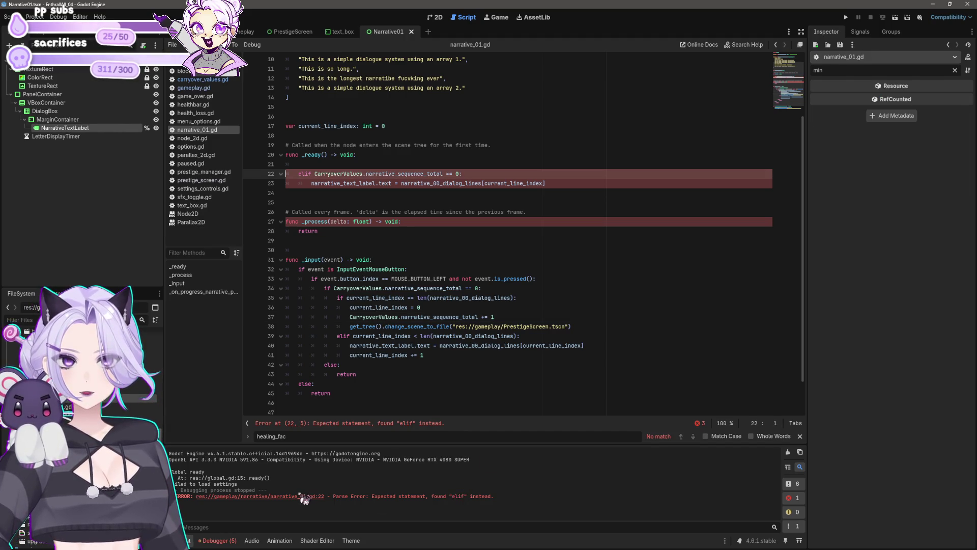
{"action": "left_click", "coordinate": [499, 191]}
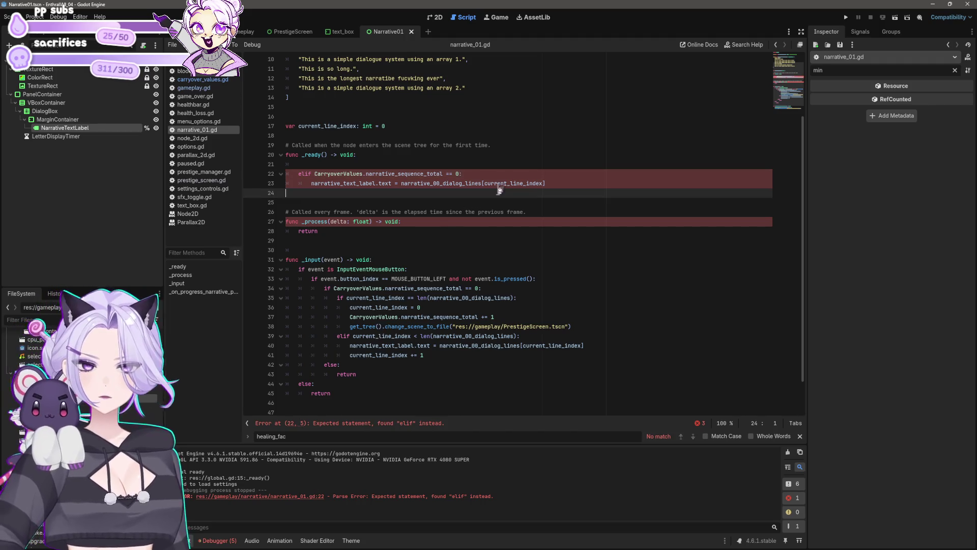
{"action": "key", "text": "shift+Up"}
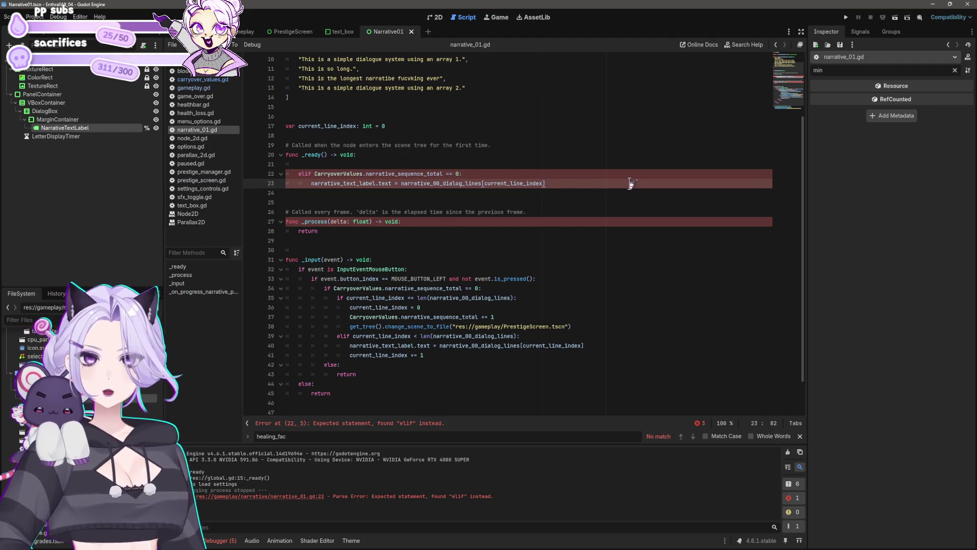
{"action": "key", "text": "shift+Up"}
{"action": "key", "text": "shift+Up"}
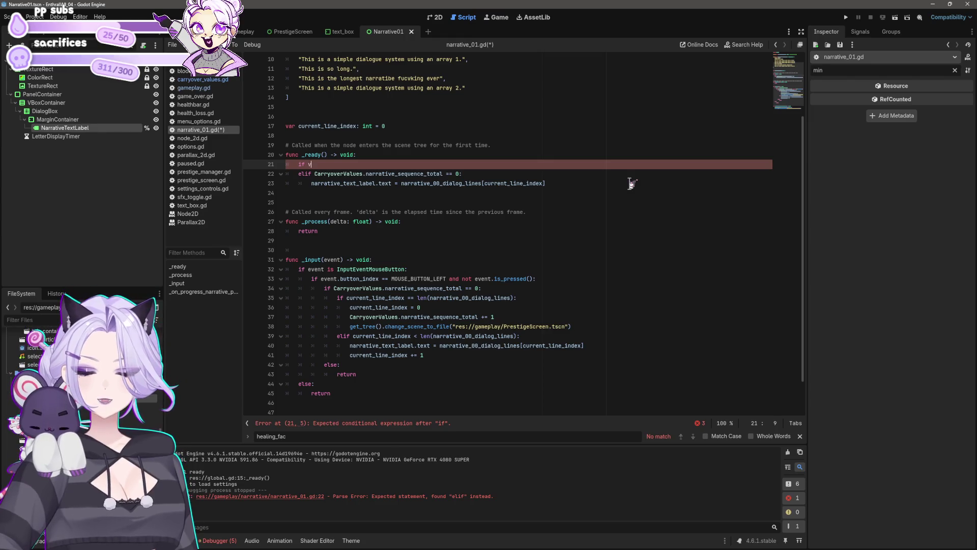
{"action": "type", "text": "arryo"}
{"action": "key", "text": "Return"}
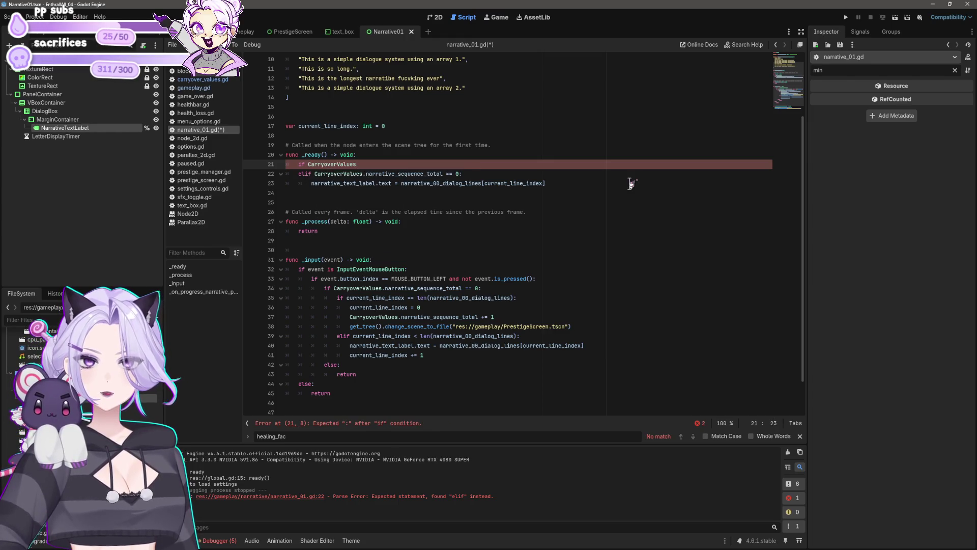
{"action": "type", "text": ".narr"}
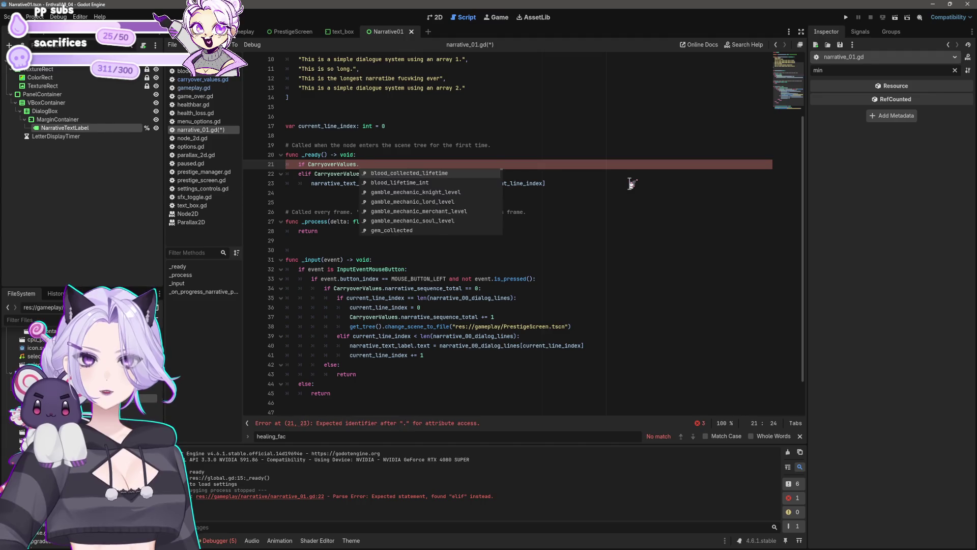
{"action": "key", "text": "Return"}
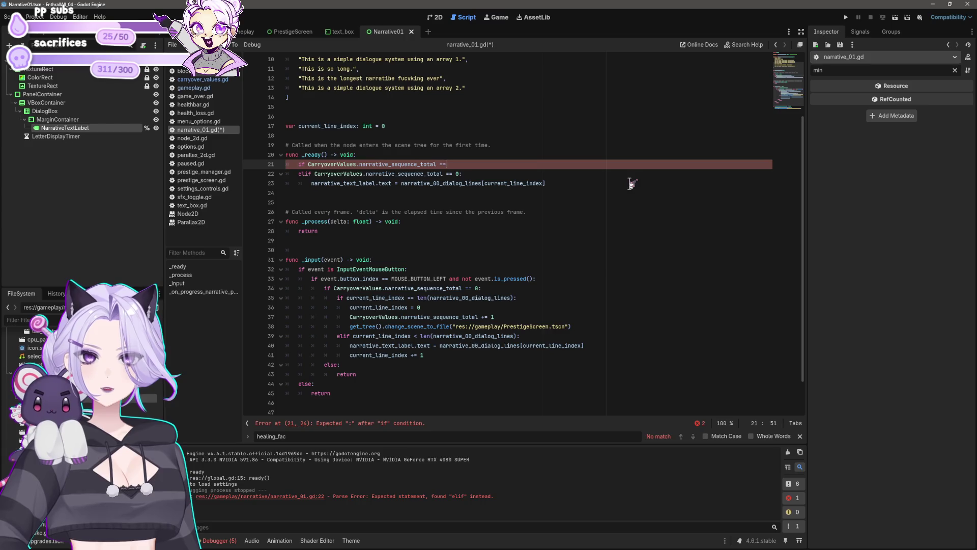
{"action": "type", "text": " 2:"}
{"action": "key", "text": "Return"}
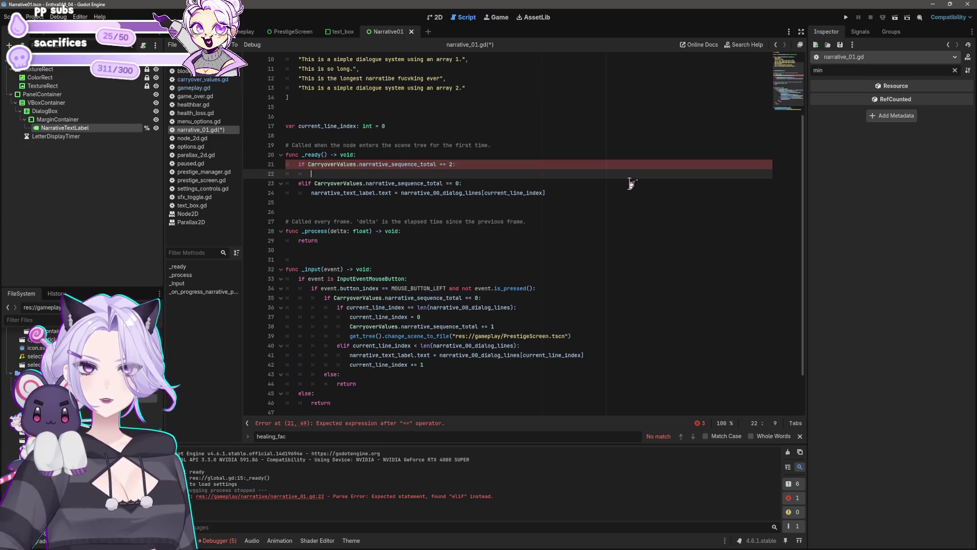
Copy the dialog-line text assignment into the new sequence-total 2 branch
{"action": "key", "text": "Down"}
{"action": "key", "text": "Down"}
{"action": "key", "text": "End"}
{"action": "key", "text": "shift+Home"}
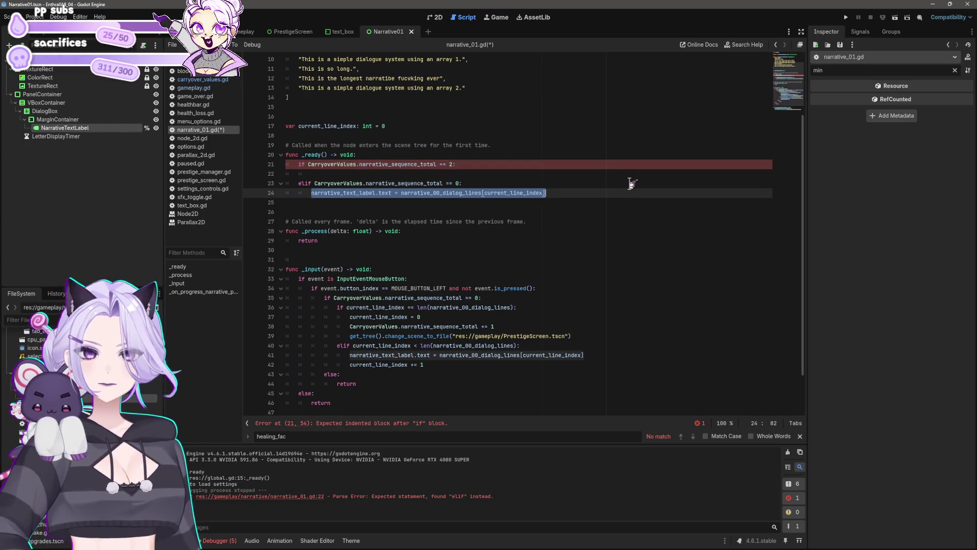
{"action": "key", "text": "shift+Home"}
{"action": "key", "text": "ctrl+c"}
{"action": "key", "text": "Up"}
{"action": "key", "text": "Up"}
{"action": "key", "text": "ctrl+v"}
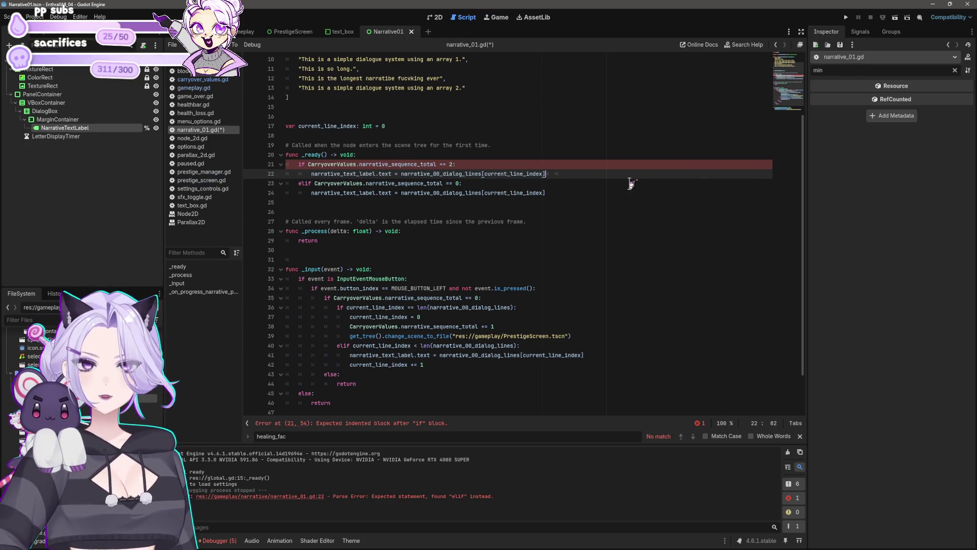
Duplicate the elif branch and renumber its condition and array for sequences 1 and 0
{"action": "key", "text": "Down"}
{"action": "key", "text": "Down"}
{"action": "key", "text": "End"}
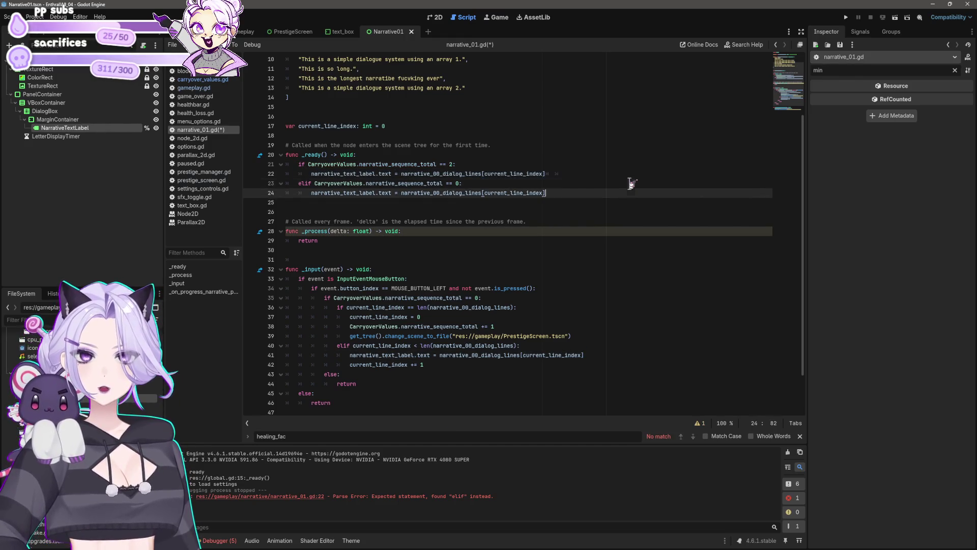
{"action": "key", "text": "shift+Up"}
{"action": "key", "text": "shift+Home"}
{"action": "key", "text": "shift+Home"}
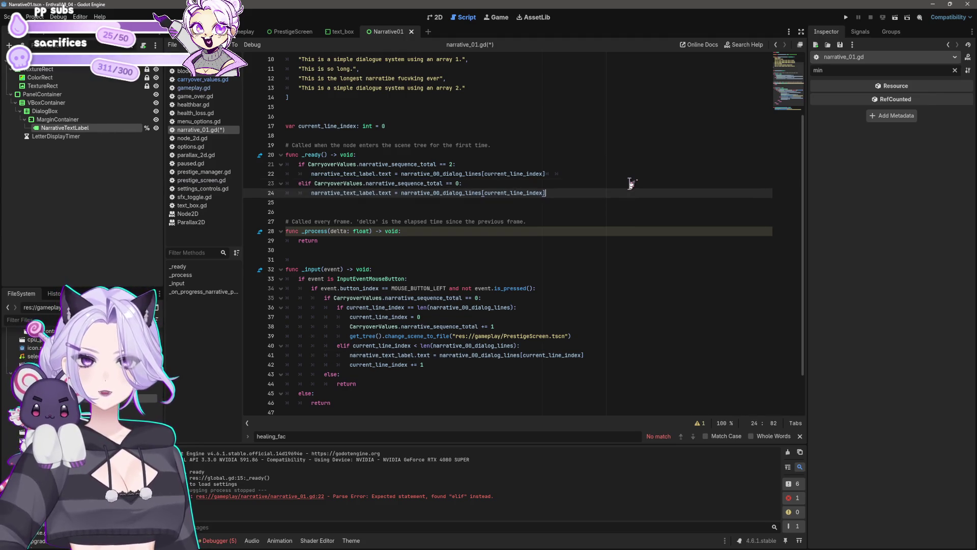
{"action": "key", "text": "ctrl+shift+d"}
{"action": "key", "text": "Up"}
{"action": "key", "text": "Left"}
{"action": "key", "text": "Down"}
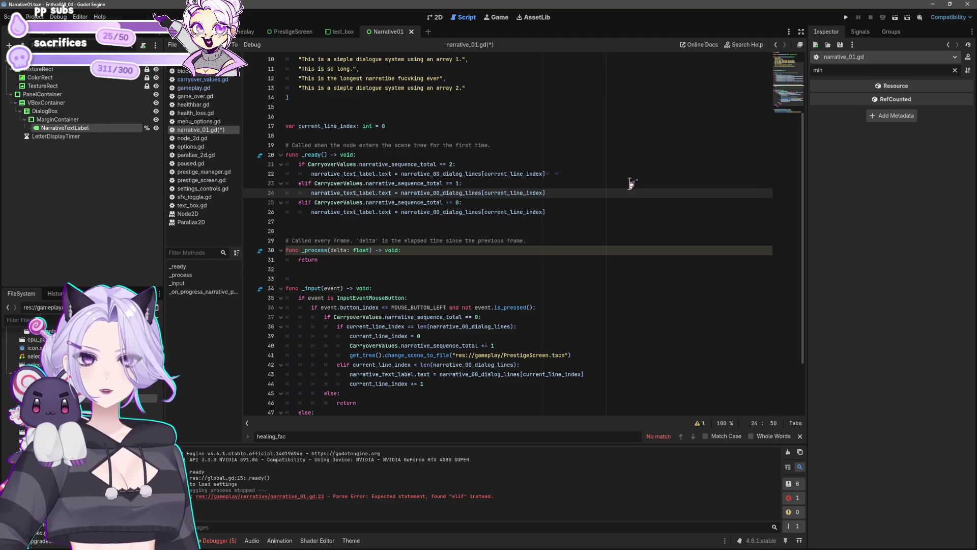
{"action": "key", "text": "BackSpace"}
{"action": "type", "text": "1"}
{"action": "key", "text": "Up"}
{"action": "key", "text": "Up"}
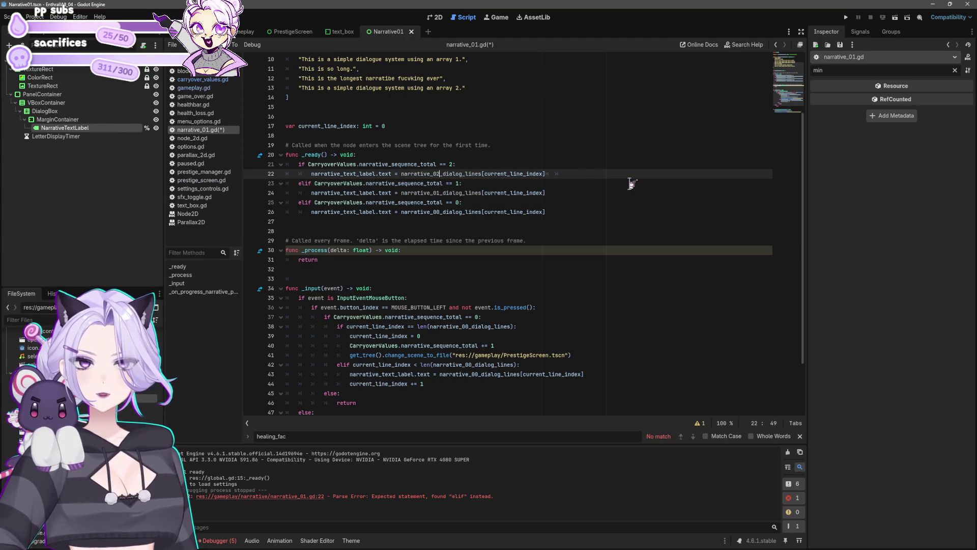
{"action": "scroll", "coordinate": [631, 183], "scroll_direction": "up", "scroll_amount": 3}
Paste a copy of the narrative_00_dialog_lines export block below it, for narrative_01
{"action": "left_click_drag", "start_coordinate": [290, 184], "coordinate": [286, 98]}
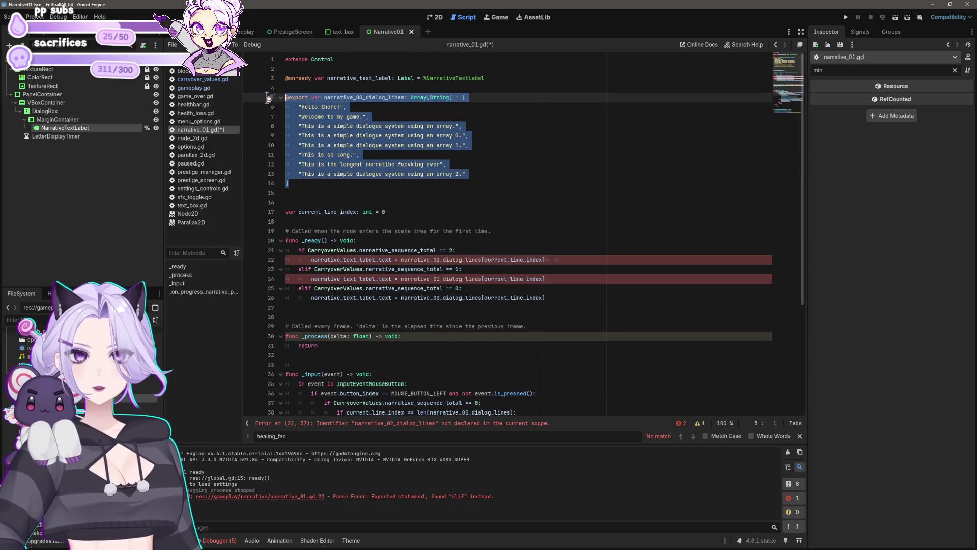
{"action": "key", "text": "ctrl+c"}
{"action": "left_click", "coordinate": [421, 184]}
{"action": "key", "text": "Return"}
{"action": "key", "text": "Return"}
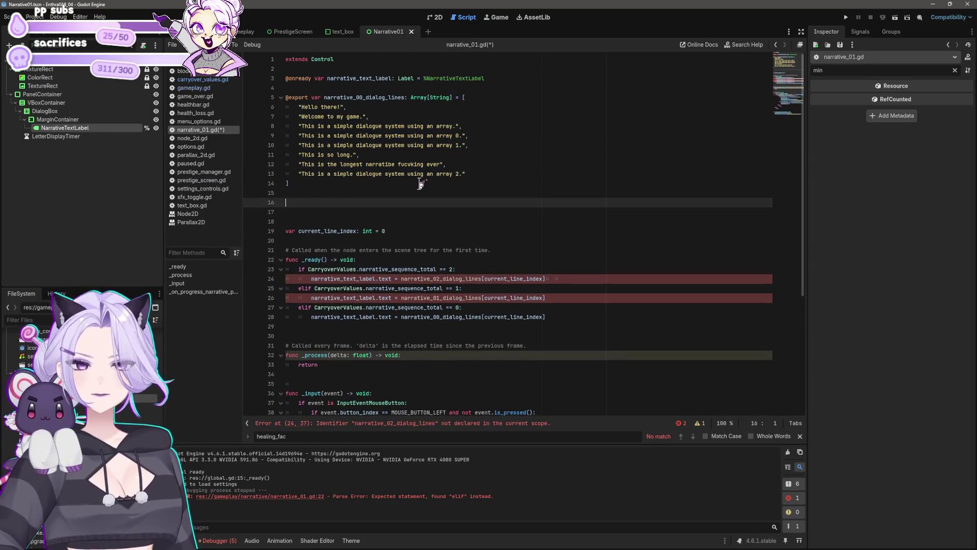
{"action": "key", "text": "ctrl+v"}
{"action": "left_click", "coordinate": [362, 202]}
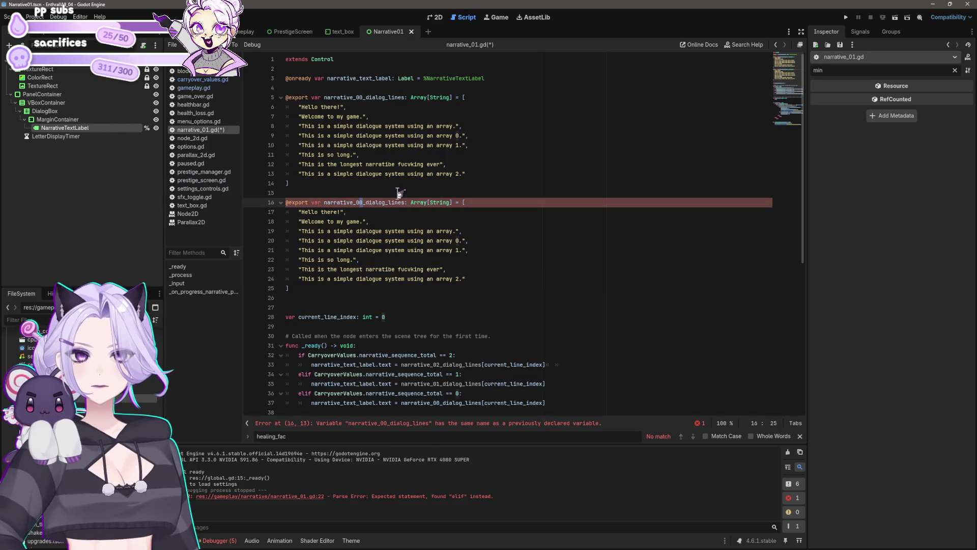
Paste a third copy of the dialog array below the second, for narrative_02
{"action": "left_click_drag", "start_coordinate": [319, 288], "coordinate": [252, 204]}
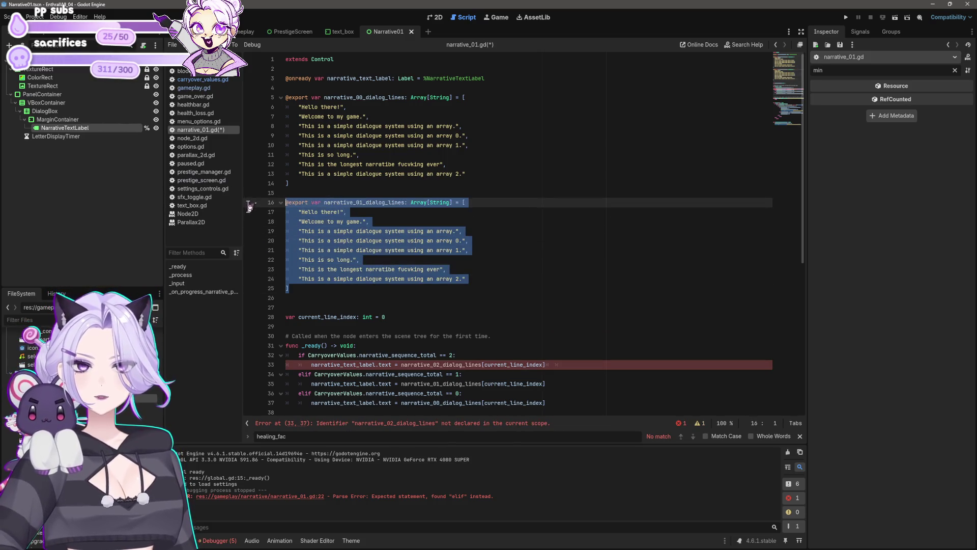
{"action": "key", "text": "ctrl+c"}
{"action": "left_click", "coordinate": [339, 298]}
{"action": "key", "text": "Return"}
{"action": "key", "text": "Return"}
{"action": "key", "text": "Up"}
{"action": "key", "text": "ctrl+v"}
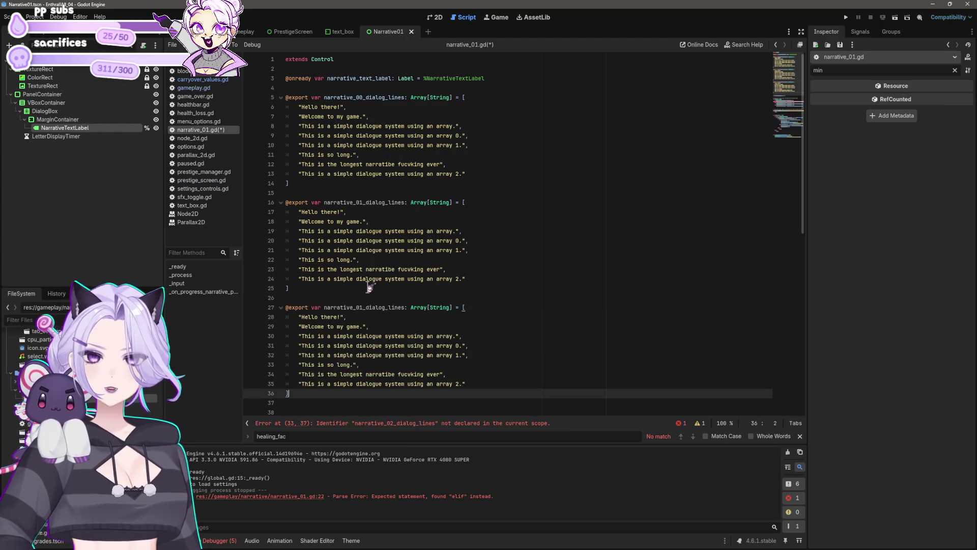
{"action": "left_click", "coordinate": [362, 304]}
{"action": "scroll", "coordinate": [455, 280], "scroll_direction": "down", "scroll_amount": 10}
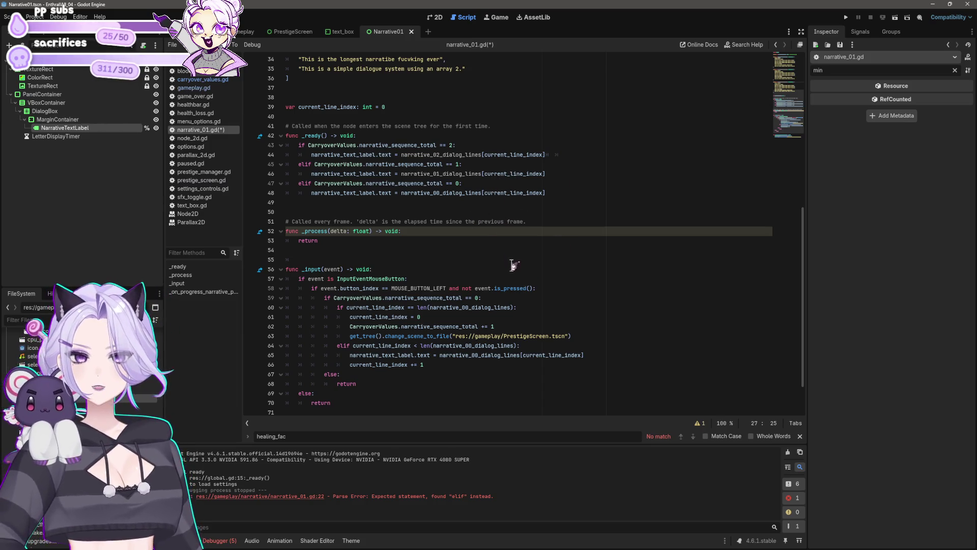
Select the sequence-0 click-handling branch and duplicate it below itself
{"action": "mouse_move", "coordinate": [518, 193]}
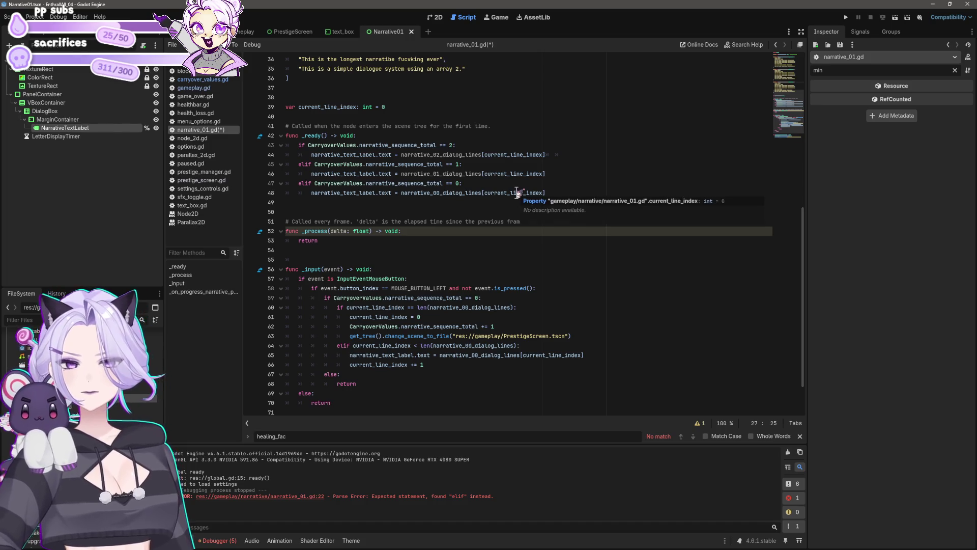
{"action": "scroll", "coordinate": [511, 190], "scroll_direction": "down", "scroll_amount": 2}
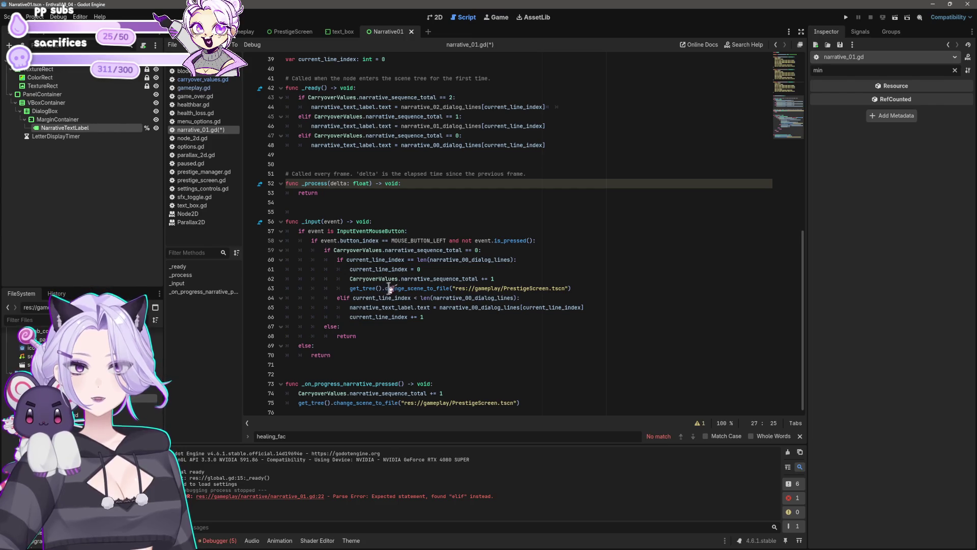
{"action": "mouse_move", "coordinate": [427, 318]}
{"action": "left_mouse_down"}
{"action": "mouse_move", "coordinate": [293, 308]}
{"action": "mouse_move", "coordinate": [213, 278]}
{"action": "mouse_move", "coordinate": [210, 253]}
{"action": "left_mouse_up"}
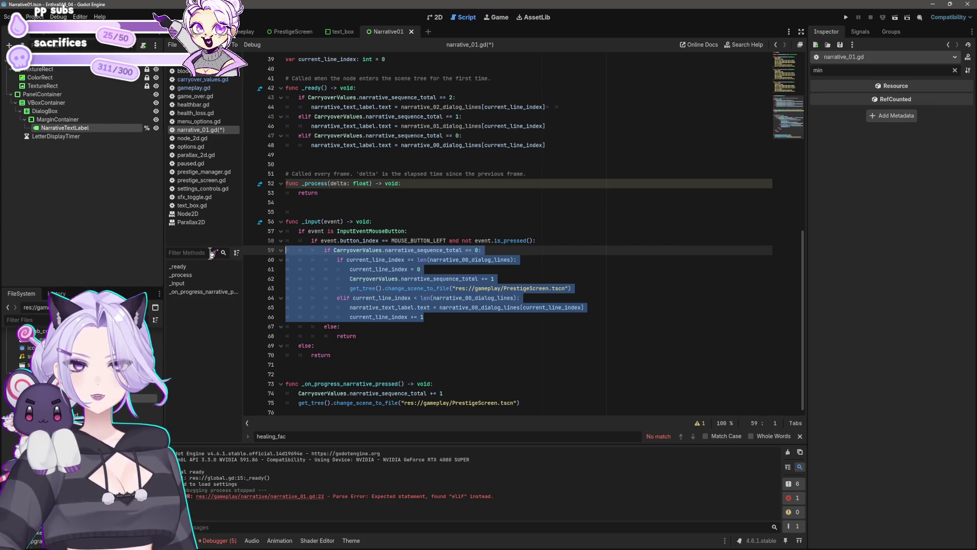
{"action": "left_click", "coordinate": [464, 318]}
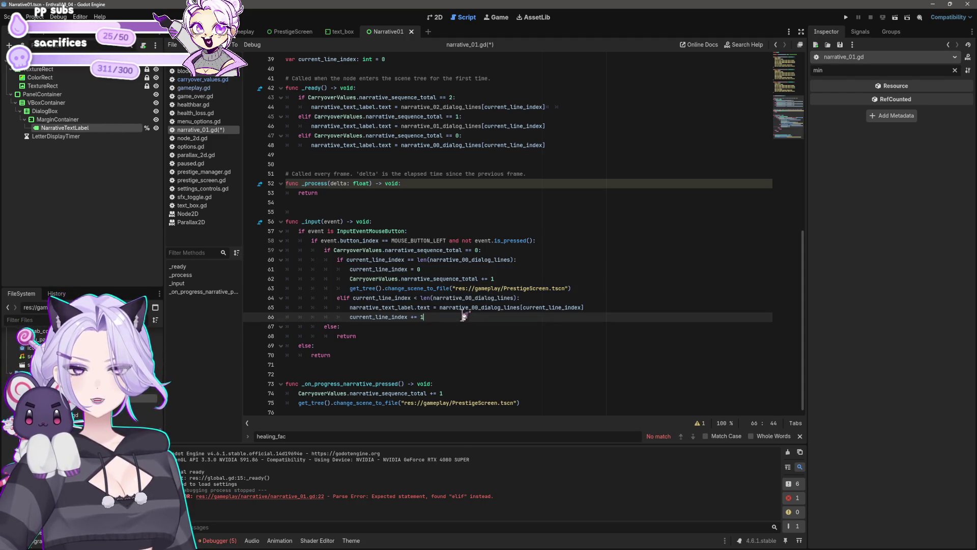
{"action": "mouse_move", "coordinate": [427, 318]}
{"action": "left_mouse_down"}
{"action": "mouse_move", "coordinate": [230, 289]}
{"action": "mouse_move", "coordinate": [226, 254]}
{"action": "left_mouse_up"}
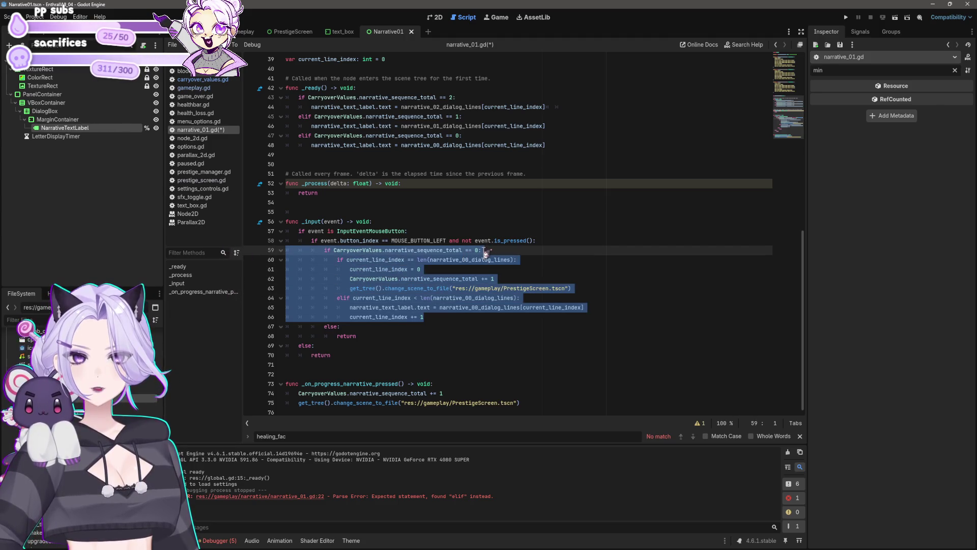
{"action": "key", "text": "Escape"}
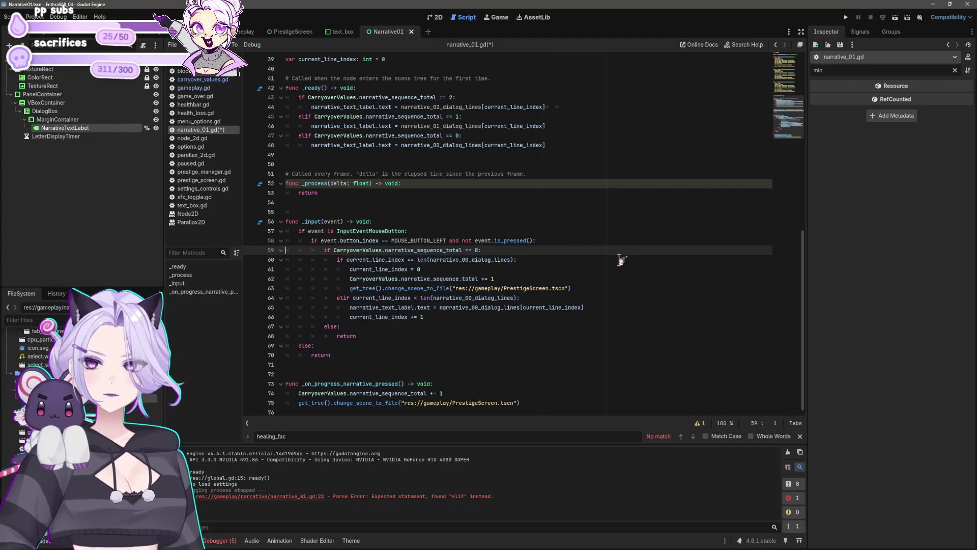
{"action": "key", "text": "ctrl+v"}
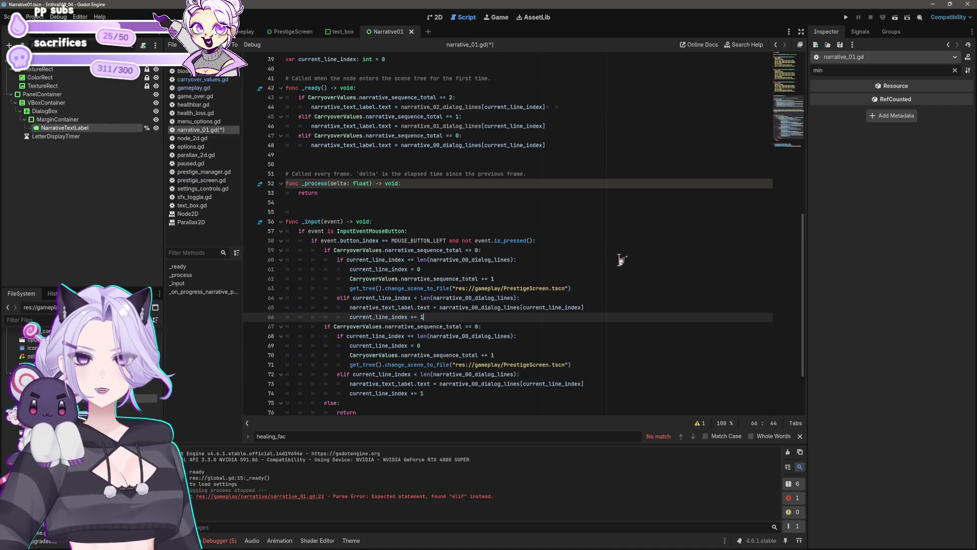
Point one copy's dialog array references at narrative_01 instead of narrative_00
{"action": "left_click", "coordinate": [481, 250]}
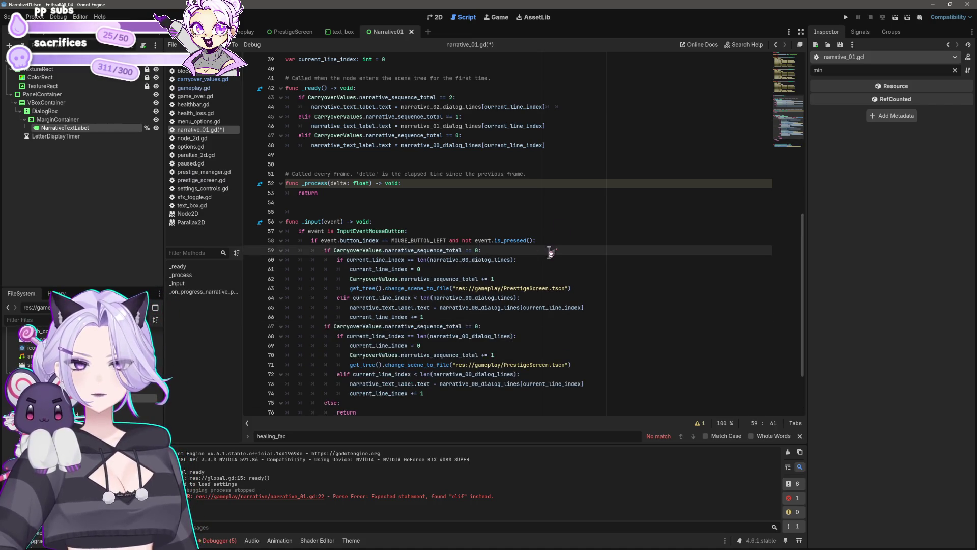
{"action": "type", "text": "1"}
{"action": "left_click", "coordinate": [468, 259]}
{"action": "key", "text": "BackSpace"}
{"action": "type", "text": "1"}
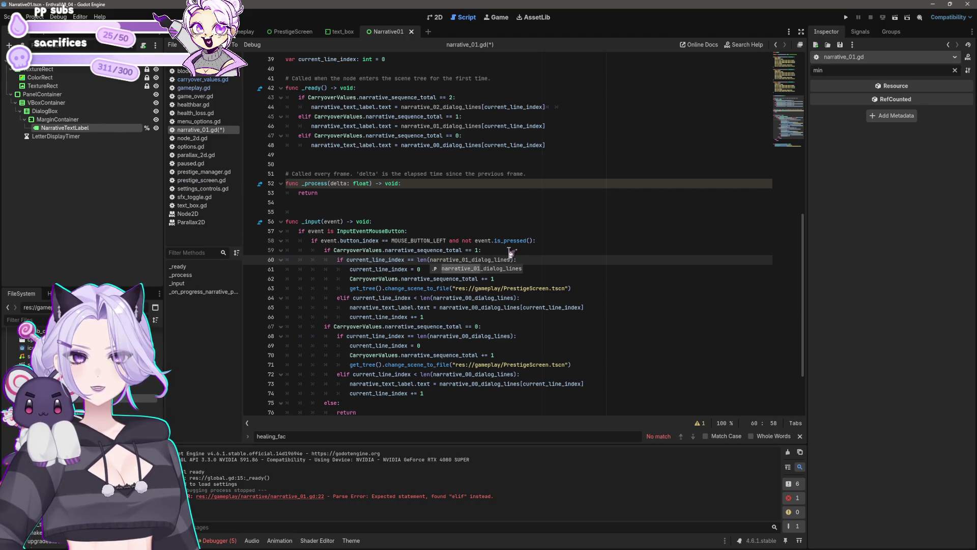
{"action": "left_click", "coordinate": [476, 297]}
{"action": "key", "text": "BackSpace"}
{"action": "type", "text": "1"}
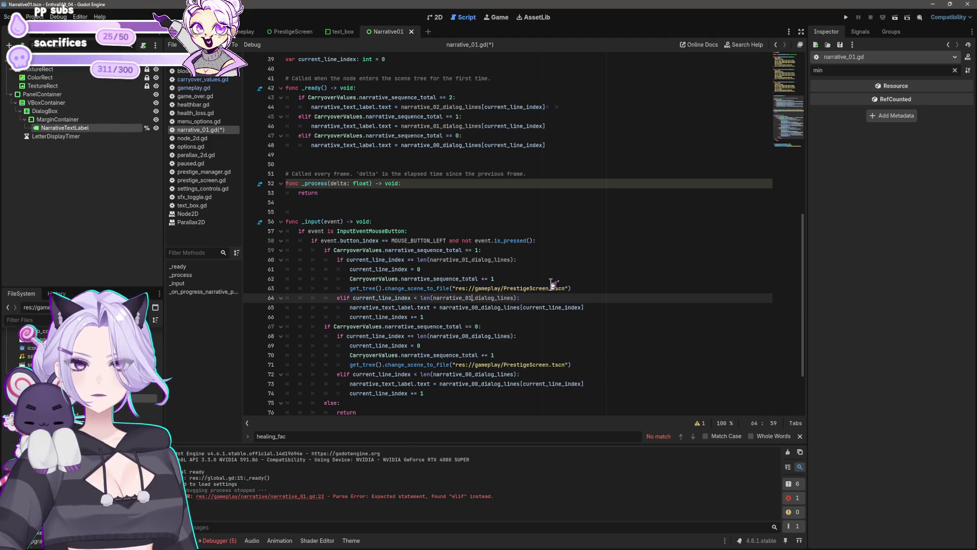
{"action": "key", "text": "Escape"}
{"action": "key", "text": "Down"}
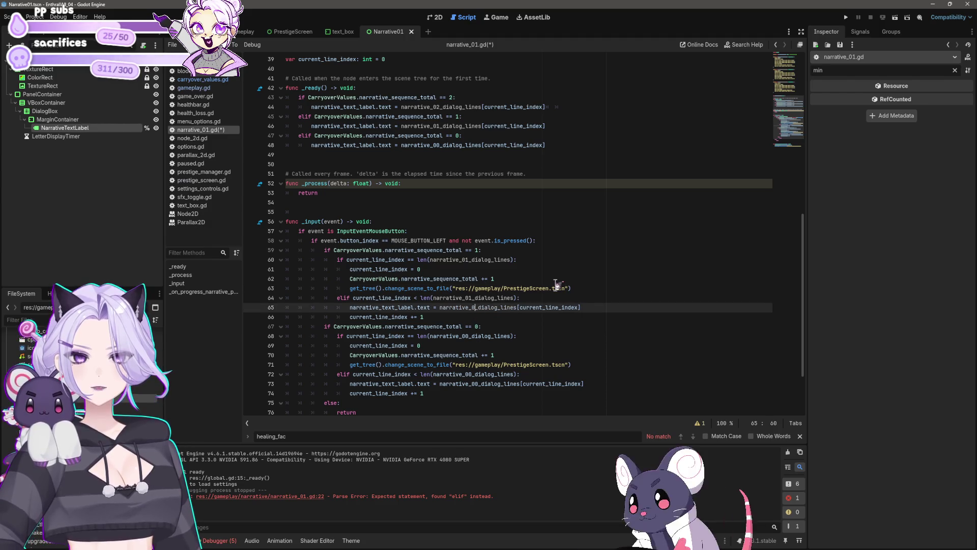
{"action": "key", "text": "Delete"}
{"action": "type", "text": "1"}
{"action": "left_click", "coordinate": [618, 327]}
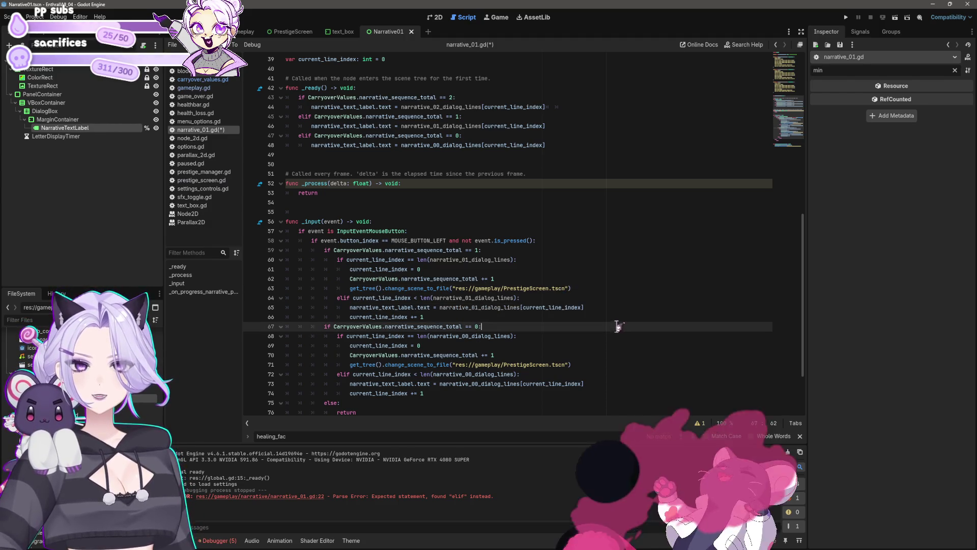
{"action": "scroll", "coordinate": [619, 327], "scroll_direction": "down", "scroll_amount": 2}
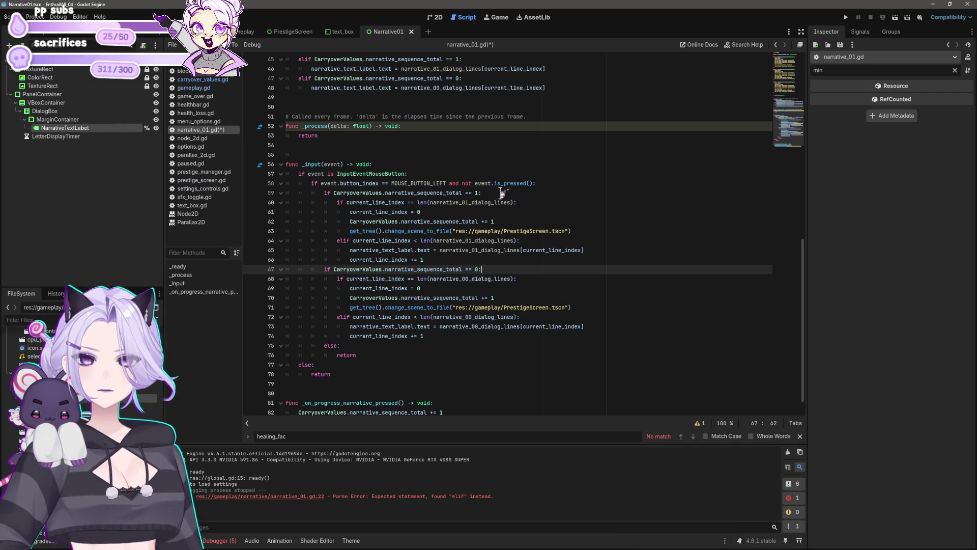
Paste a third branch under the mouse-button check and switch its arrays to narrative_02
{"action": "left_click", "coordinate": [502, 193]}
{"action": "left_click", "coordinate": [584, 182]}
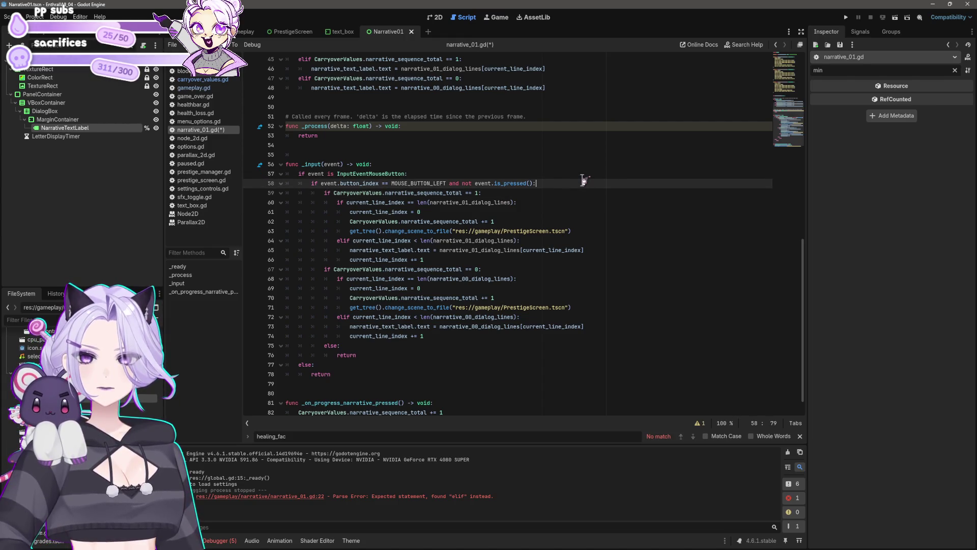
{"action": "key", "text": "Return"}
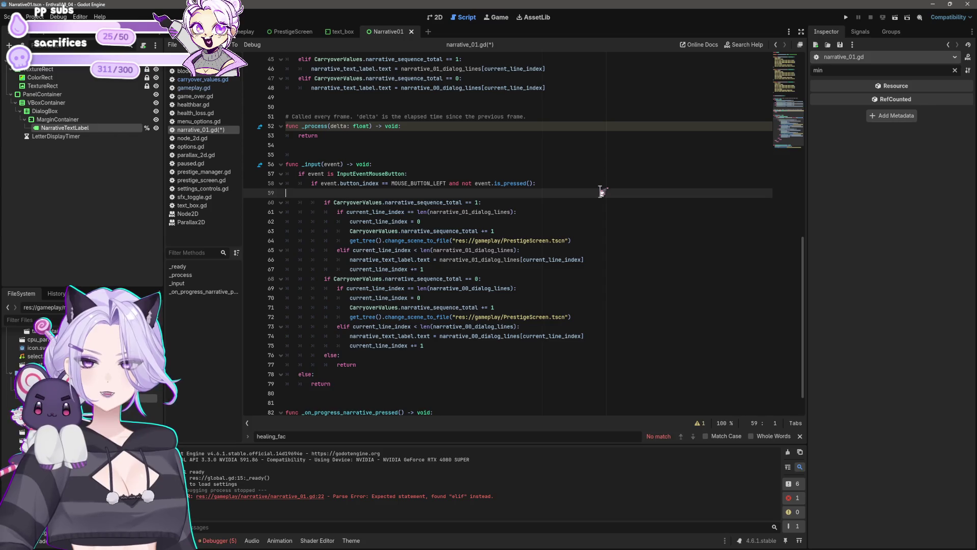
{"action": "key", "text": "ctrl+v"}
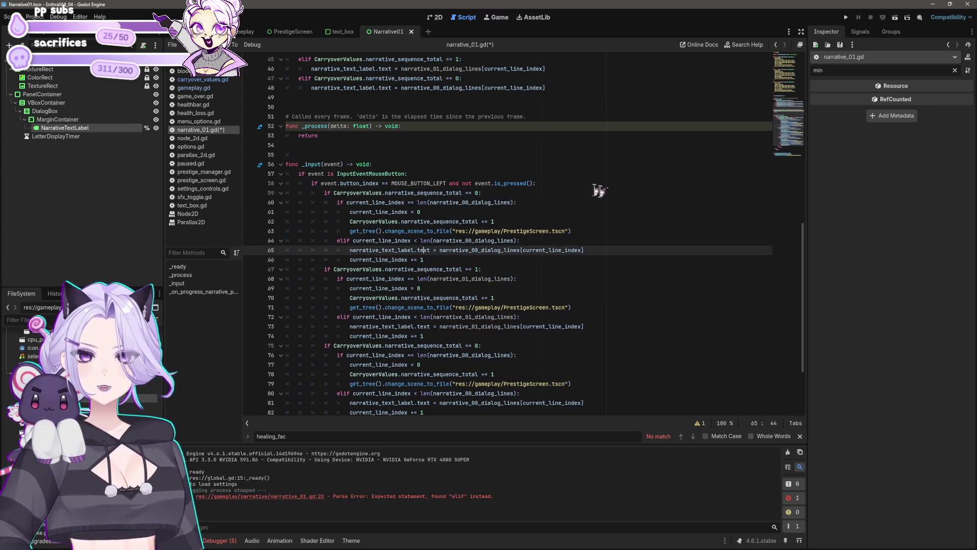
{"action": "left_click", "coordinate": [470, 202]}
{"action": "key", "text": "BackSpace"}
{"action": "type", "text": "2"}
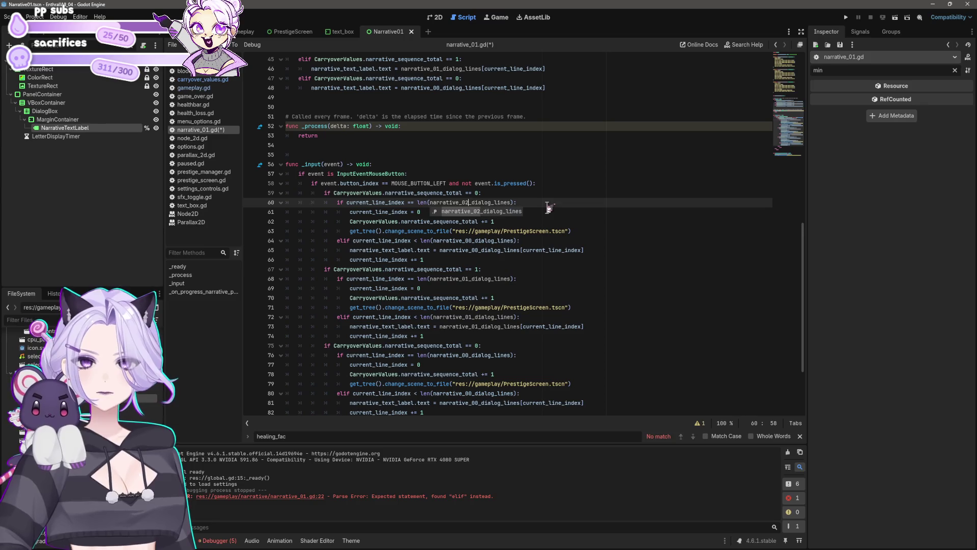
{"action": "key", "text": "Down"}
{"action": "key", "text": "Down"}
{"action": "key", "text": "Down"}
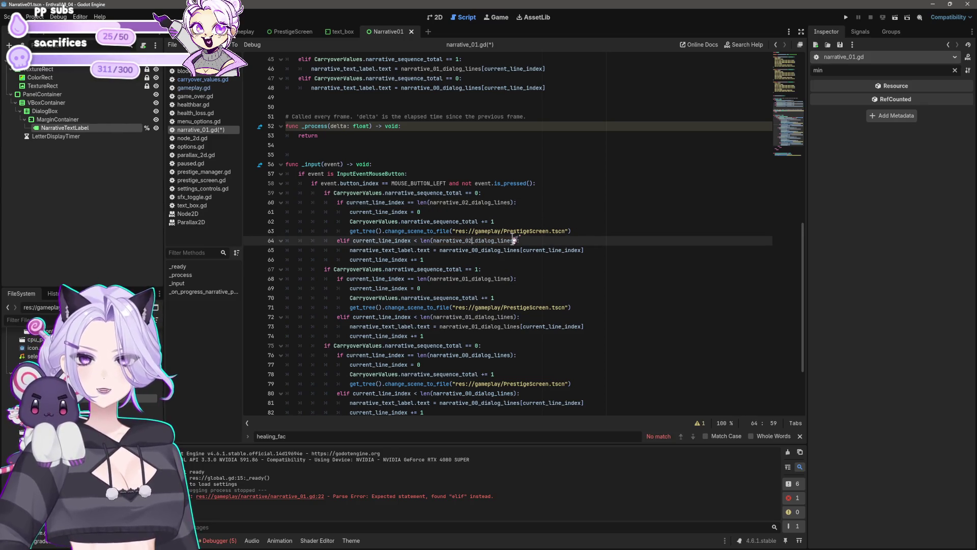
{"action": "left_click", "coordinate": [478, 250]}
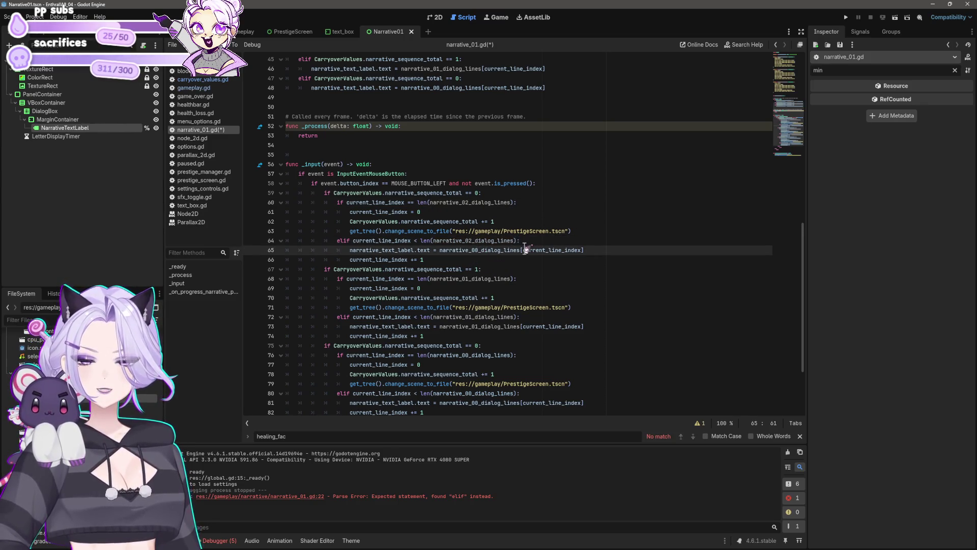
{"action": "key", "text": "BackSpace"}
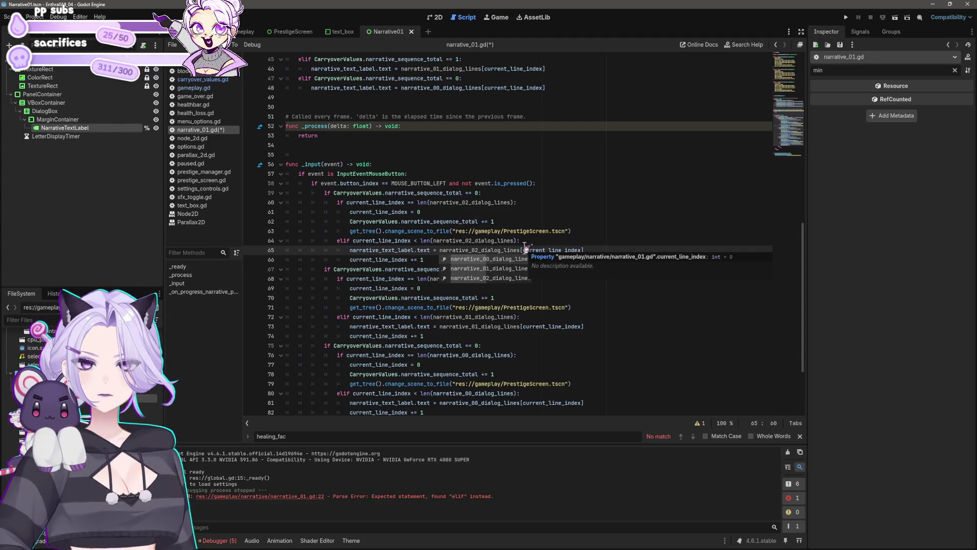
{"action": "type", "text": "2"}
{"action": "left_click", "coordinate": [446, 240]}
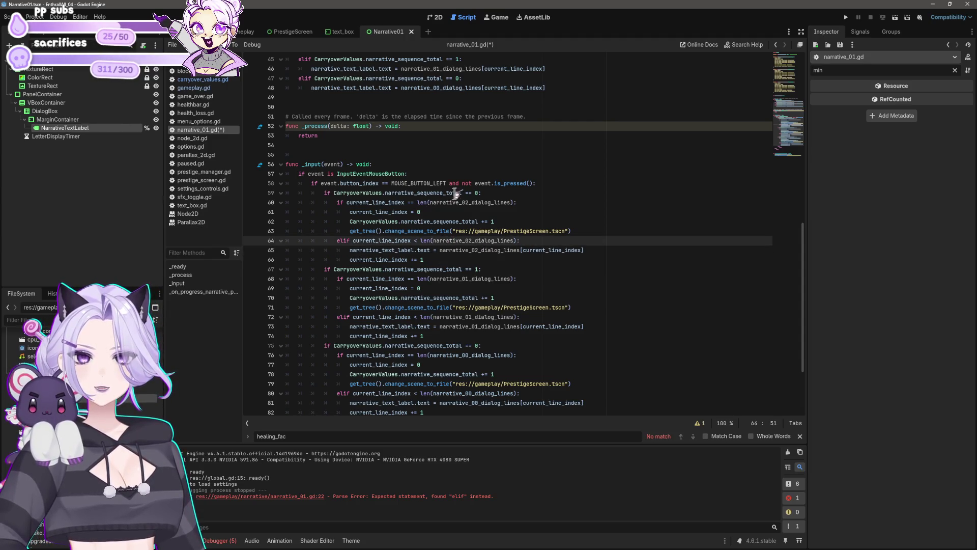
Make that top branch check narrative_sequence_total == 2, verify its arrays, and save
{"action": "left_click", "coordinate": [478, 194]}
{"action": "type", "text": "2"}
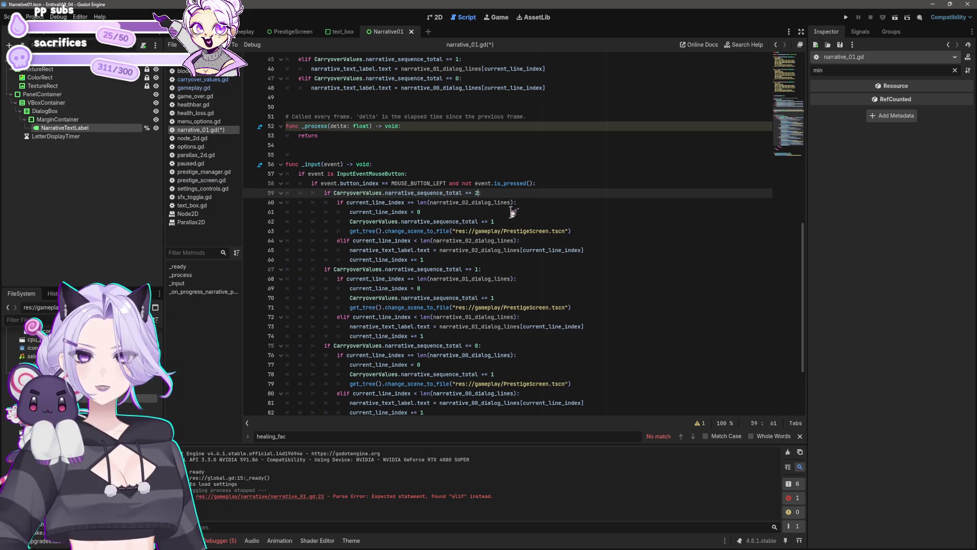
{"action": "left_click", "coordinate": [468, 202]}
{"action": "left_click", "coordinate": [473, 240]}
{"action": "left_click", "coordinate": [484, 250]}
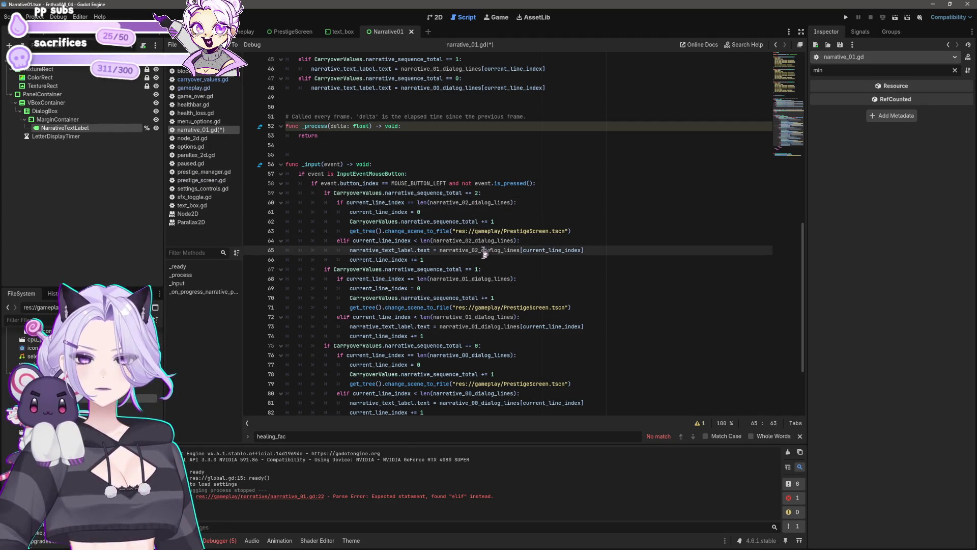
{"action": "key", "text": "ctrl+s"}
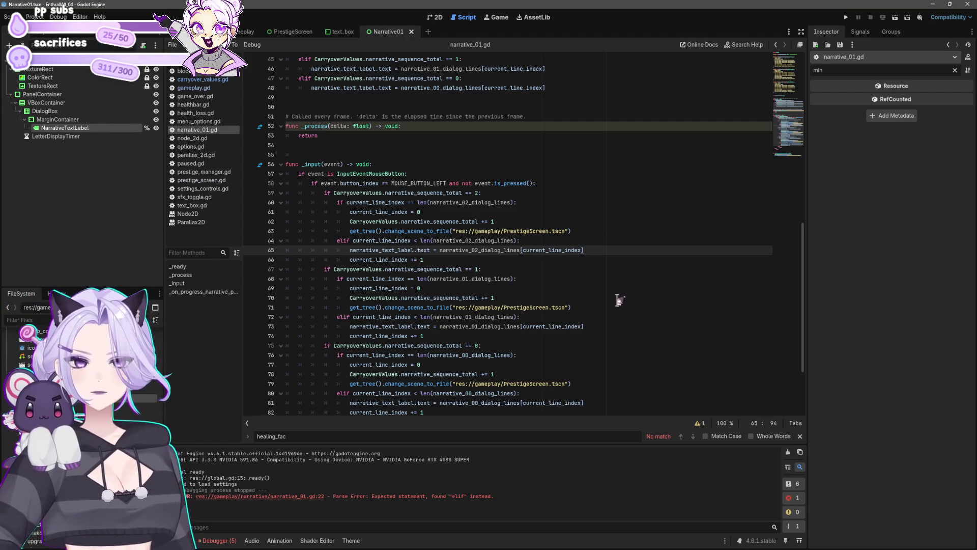
Turn the sequence-1 and sequence-0 checks into elif and save narrative_01.gd
{"action": "scroll", "coordinate": [595, 275], "scroll_direction": "down", "scroll_amount": 3}
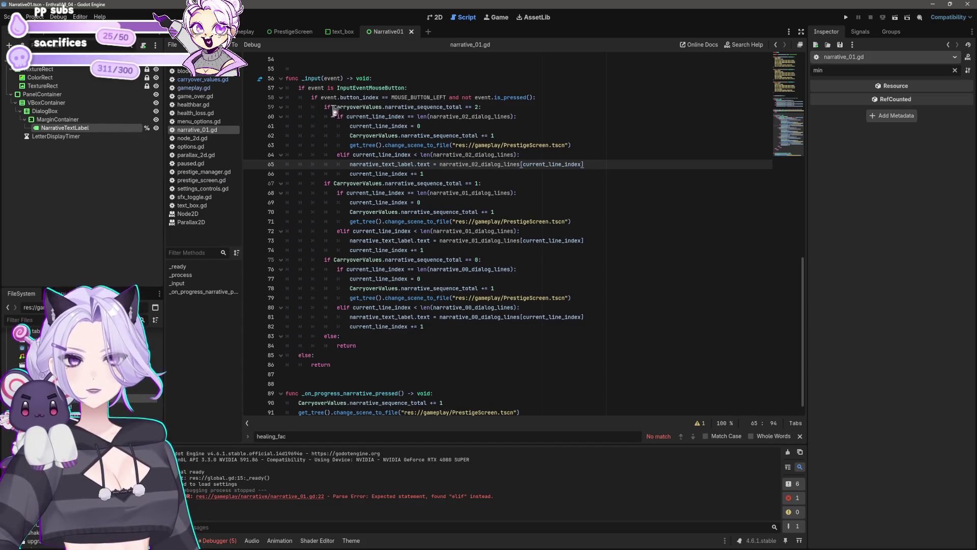
{"action": "left_click", "coordinate": [327, 183]}
{"action": "type", "text": "el"}
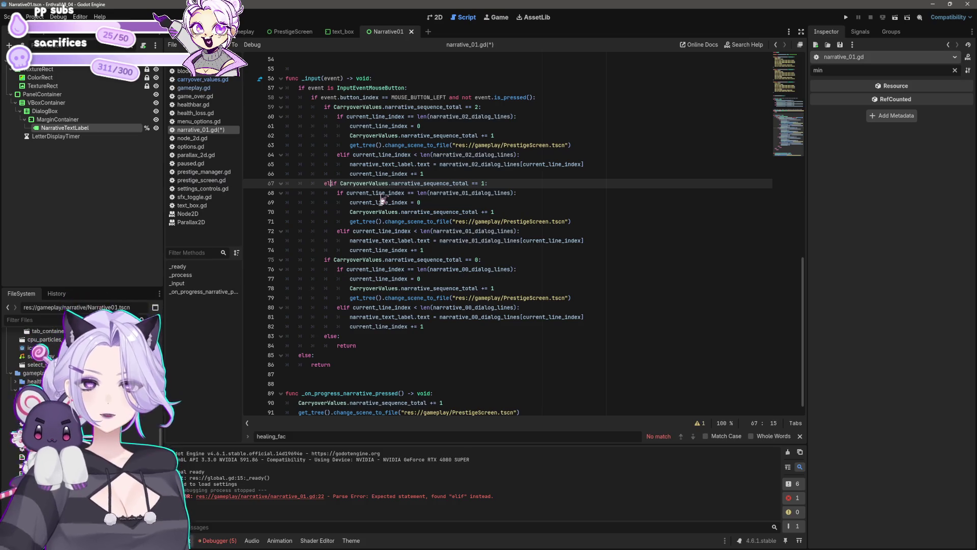
{"action": "left_click", "coordinate": [319, 279]}
{"action": "left_click", "coordinate": [321, 269]}
{"action": "left_click", "coordinate": [323, 260]}
{"action": "type", "text": "el"}
{"action": "left_click", "coordinate": [647, 219]}
{"action": "key", "text": "ctrl+s"}
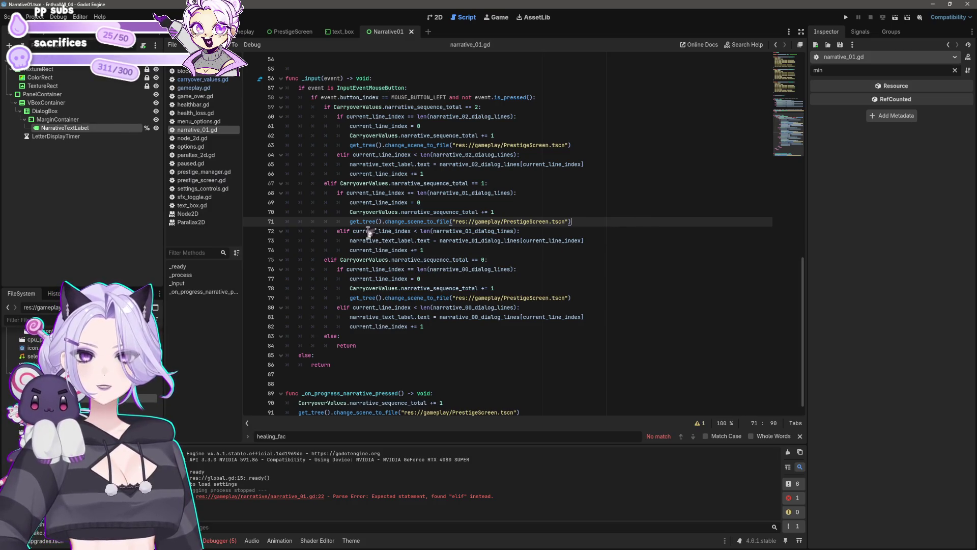
{"action": "mouse_move", "coordinate": [448, 250]}
{"action": "left_mouse_down"}
{"action": "mouse_move", "coordinate": [294, 202]}
{"action": "mouse_move", "coordinate": [287, 190]}
{"action": "mouse_move", "coordinate": [231, 188]}
{"action": "left_mouse_up"}
{"action": "left_click", "coordinate": [453, 288]}
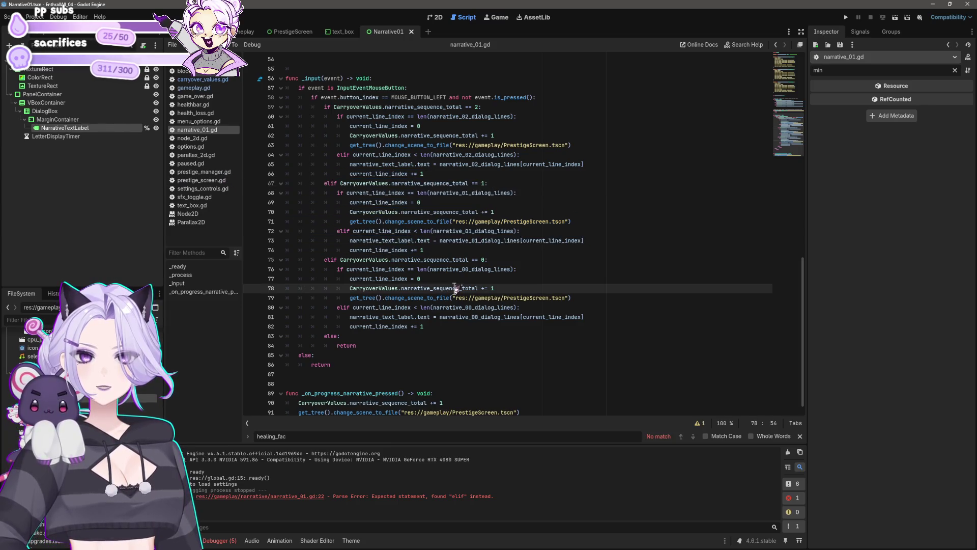
{"action": "scroll", "coordinate": [457, 258], "scroll_direction": "up", "scroll_amount": 15}
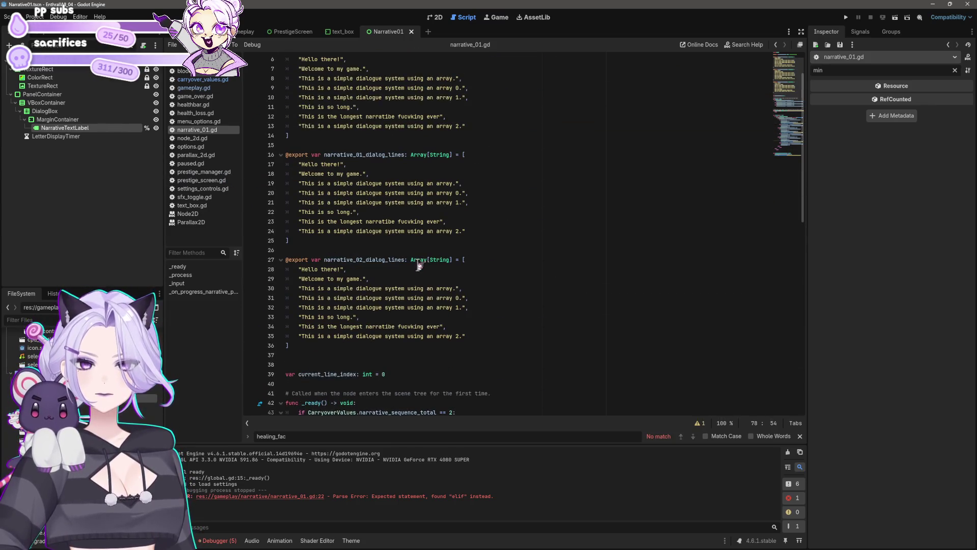
Replace the extra strings so narrative_01 and narrative_02 arrays hold one line each, then save
{"action": "mouse_move", "coordinate": [501, 230]}
{"action": "left_mouse_down"}
{"action": "mouse_move", "coordinate": [356, 222]}
{"action": "mouse_move", "coordinate": [211, 194]}
{"action": "mouse_move", "coordinate": [211, 173]}
{"action": "left_mouse_up"}
{"action": "key", "text": "BackSpace"}
{"action": "key", "text": "BackSpace"}
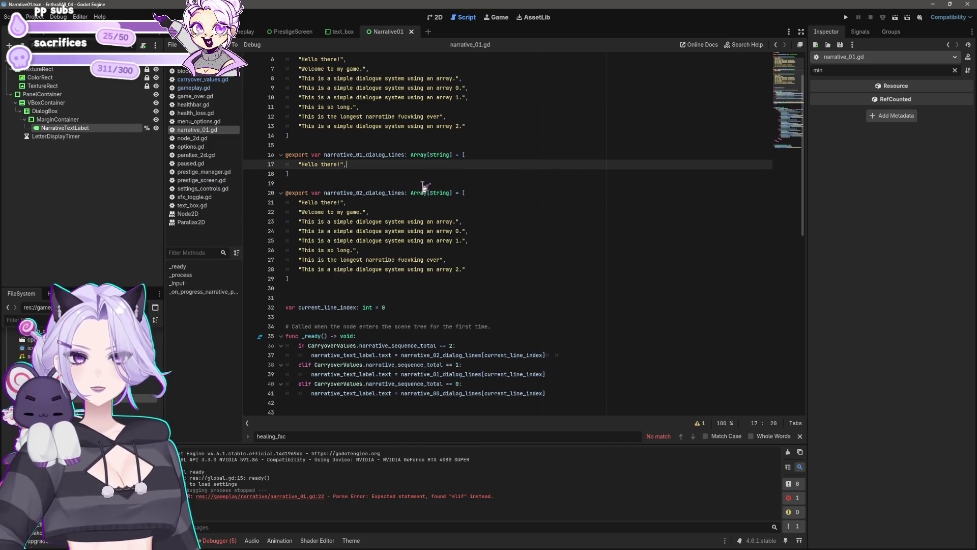
{"action": "key", "text": "BackSpace"}
{"action": "key", "text": "BackSpace"}
{"action": "key", "text": "BackSpace"}
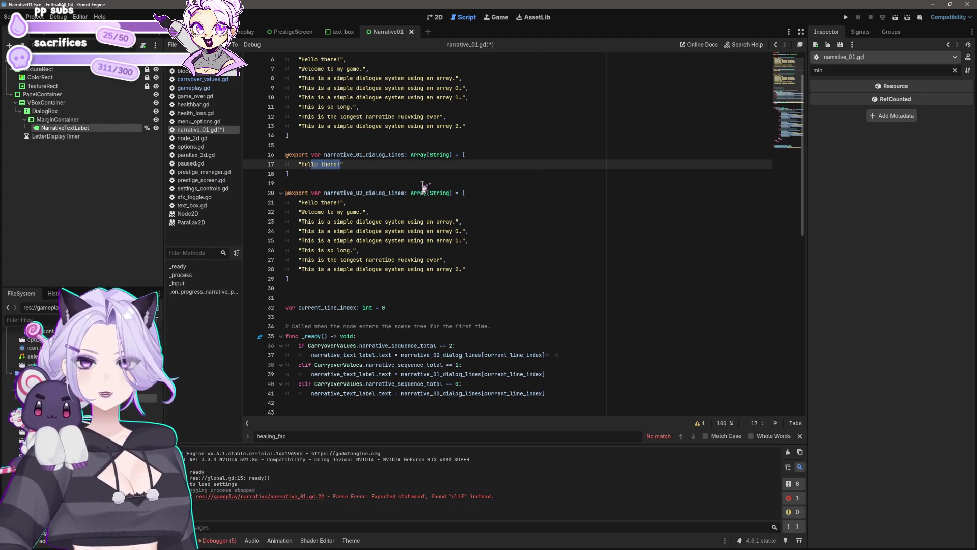
{"action": "type", "text": "This is narr"}
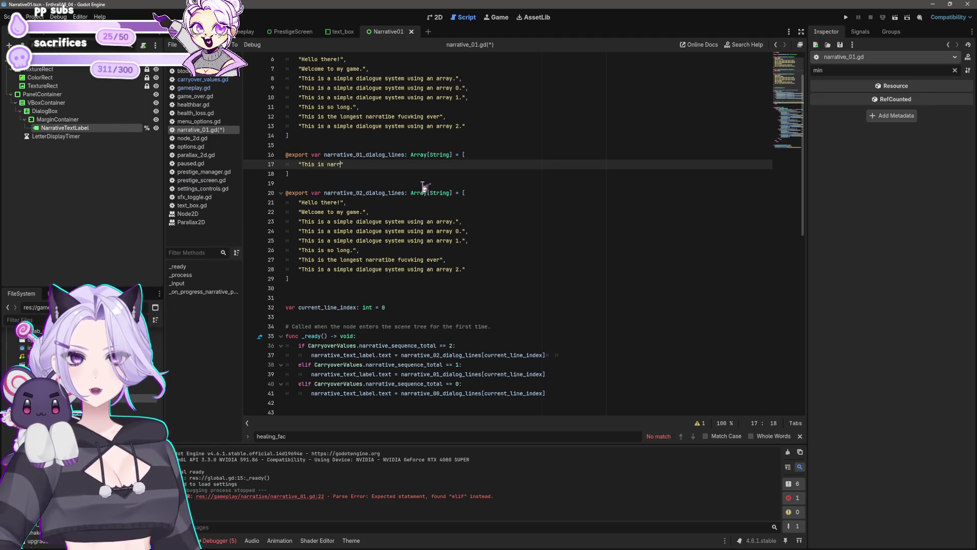
{"action": "type", "text": "\""}
{"action": "key", "text": "Down"}
{"action": "key", "text": "Down"}
{"action": "key", "text": "Down"}
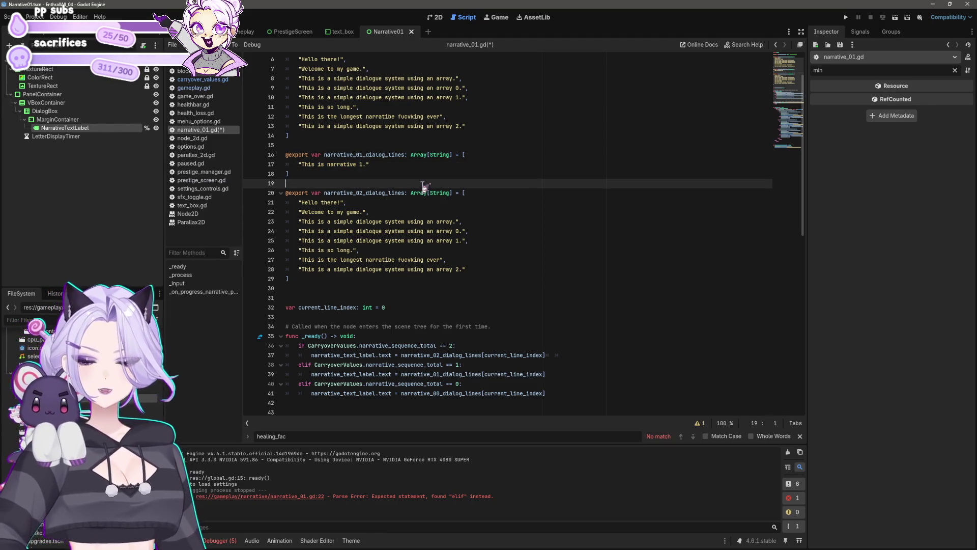
{"action": "key", "text": "Down"}
{"action": "key", "text": "End"}
{"action": "key", "text": "shift+Home"}
{"action": "key", "text": "shift+Home"}
{"action": "key", "text": "shift+Up"}
{"action": "key", "text": "shift+Up"}
{"action": "key", "text": "shift+Up"}
{"action": "type", "text": "\"This is narrative 1.\""}
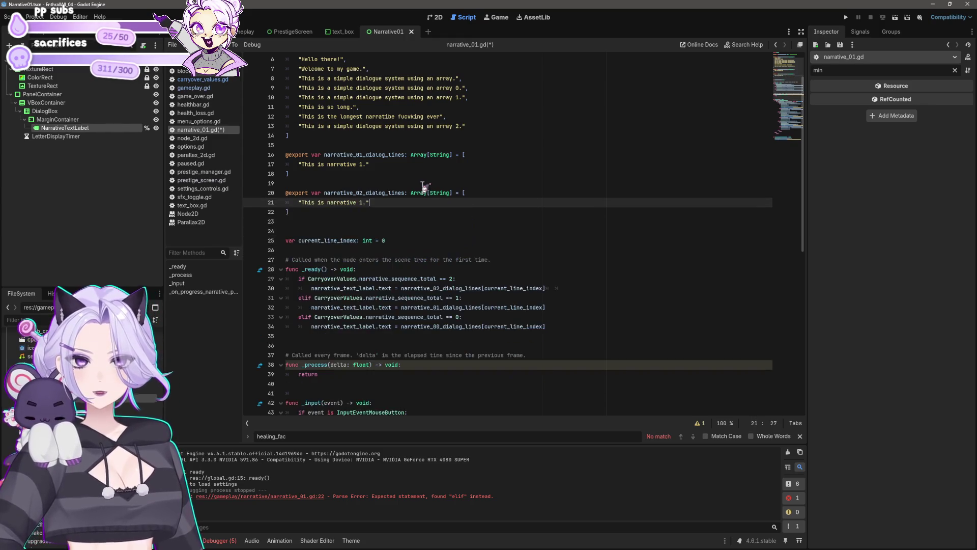
{"action": "key", "text": "ctrl+s"}
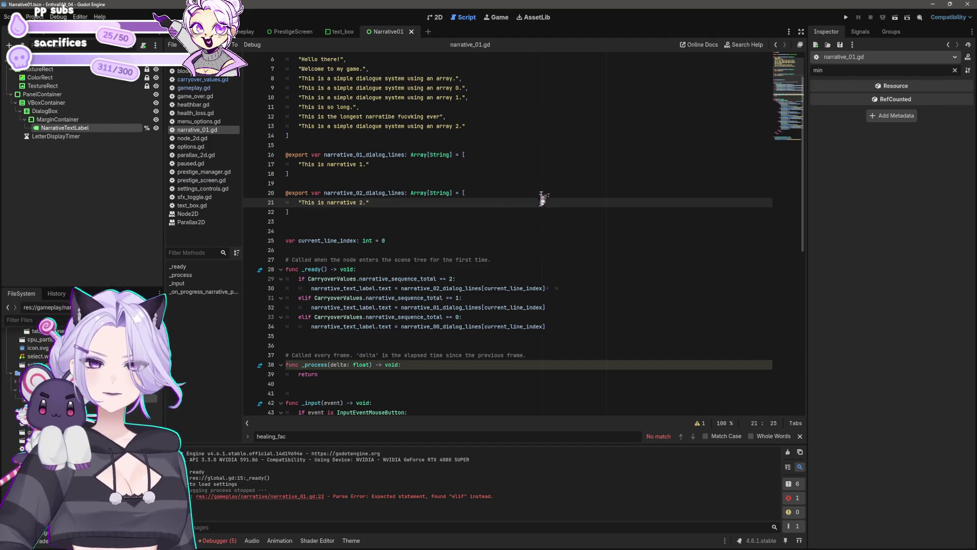
Run the game, buy bats, and raise the blood cap several times, refilling blood each time
{"action": "left_click", "coordinate": [848, 18]}
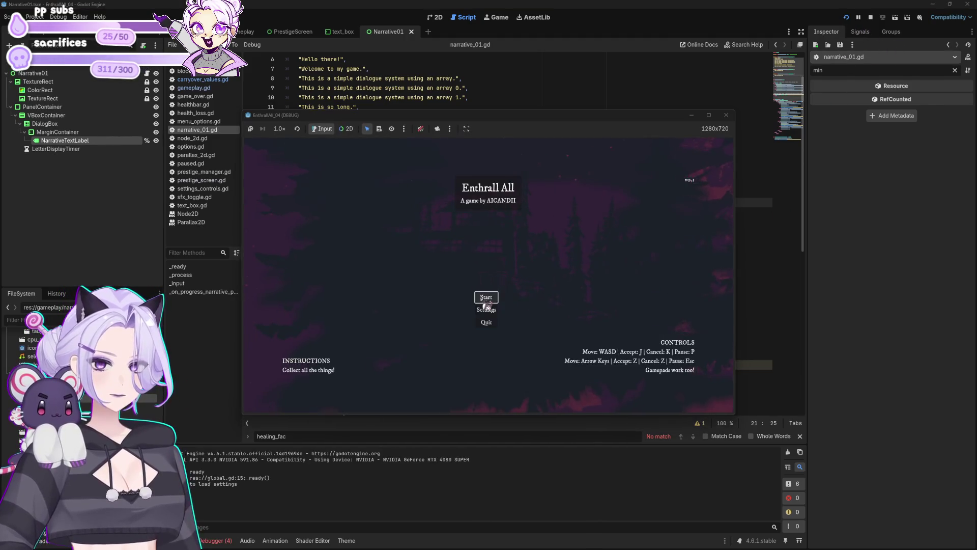
{"action": "left_click", "coordinate": [486, 300]}
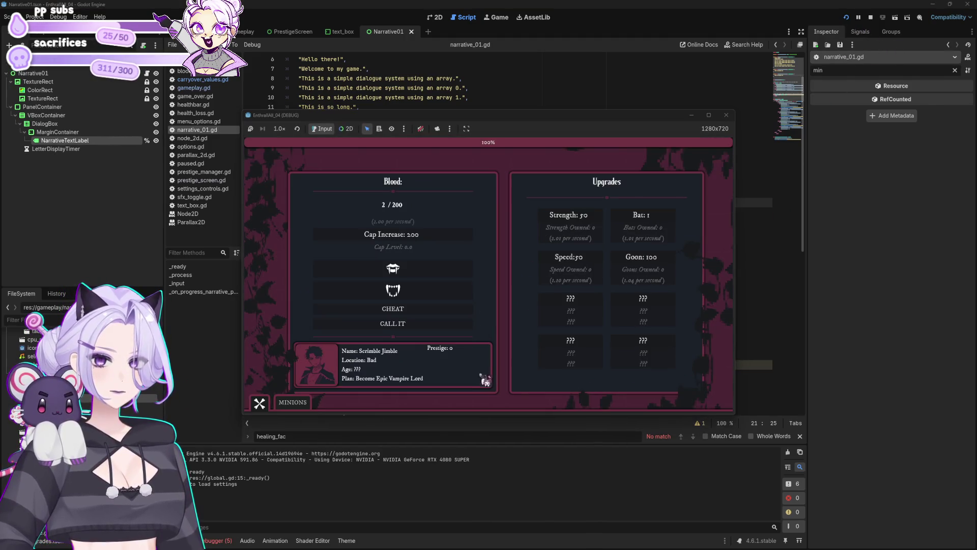
{"action": "left_click", "coordinate": [642, 220]}
{"action": "left_click", "coordinate": [643, 220]}
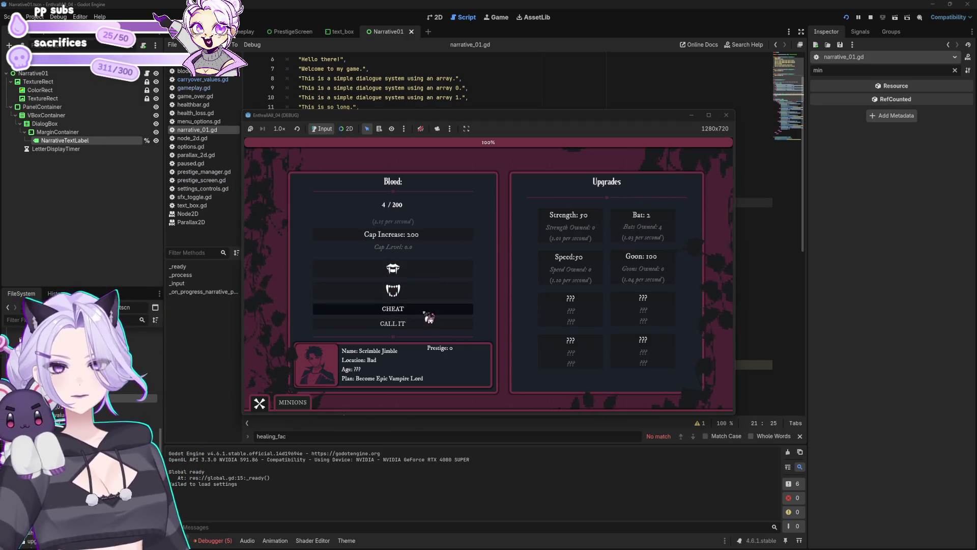
{"action": "left_click", "coordinate": [429, 311]}
{"action": "left_click", "coordinate": [421, 235]}
{"action": "left_click", "coordinate": [407, 309]}
{"action": "left_click", "coordinate": [418, 235]}
{"action": "left_click", "coordinate": [415, 308]}
{"action": "left_click", "coordinate": [420, 236]}
{"action": "left_click", "coordinate": [415, 308]}
{"action": "left_click", "coordinate": [420, 235]}
{"action": "left_click", "coordinate": [415, 308]}
{"action": "left_click", "coordinate": [422, 235]}
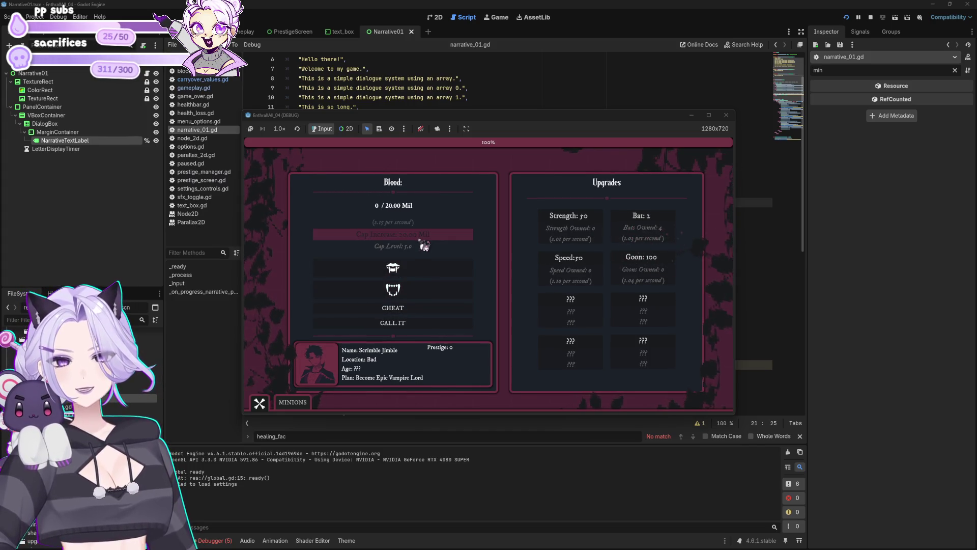
{"action": "left_click", "coordinate": [426, 274]}
{"action": "left_click", "coordinate": [672, 219]}
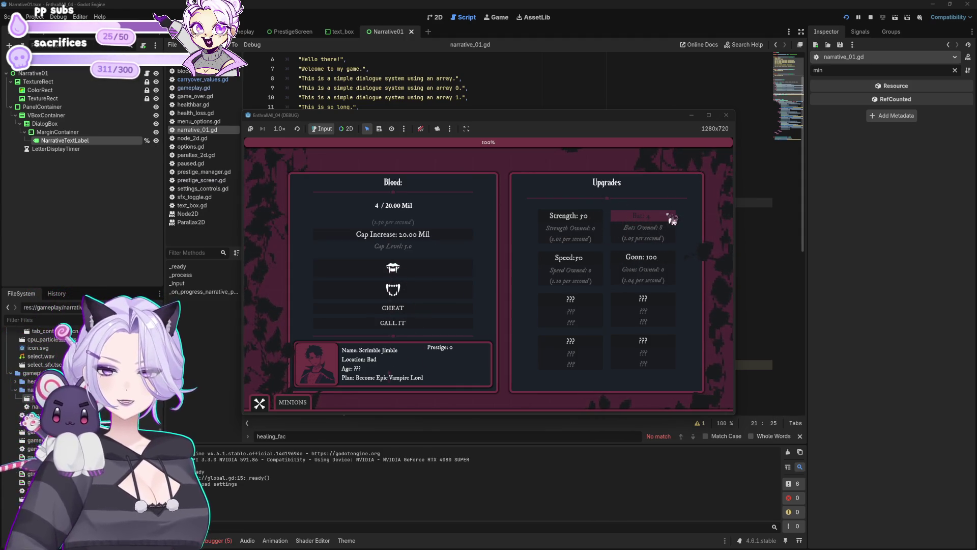
{"action": "left_click", "coordinate": [671, 218]}
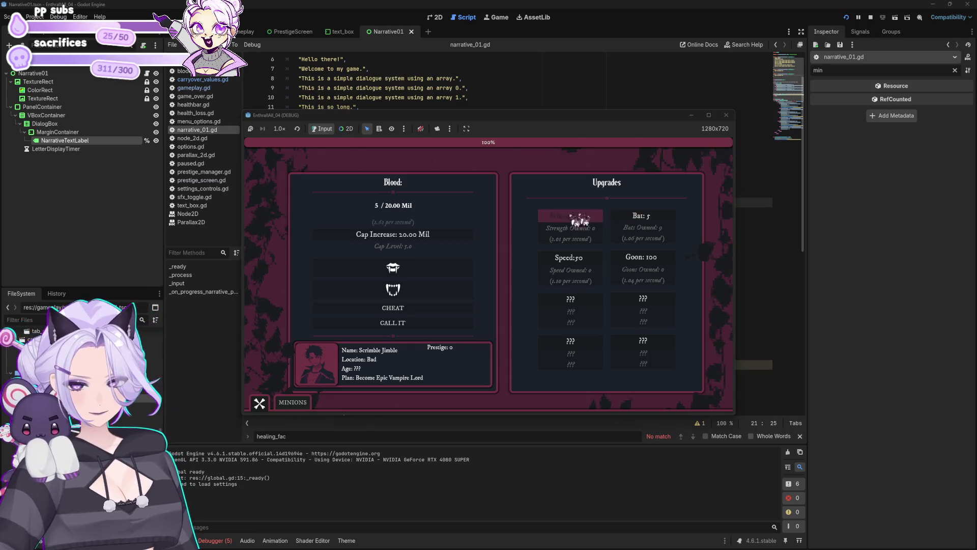
End the night and step through the narrative dialog to the prestige screen
{"action": "left_click", "coordinate": [420, 323]}
{"action": "left_click", "coordinate": [670, 253]}
{"action": "left_click", "coordinate": [650, 215]}
{"action": "left_click", "coordinate": [650, 216]}
{"action": "left_click", "coordinate": [650, 216]}
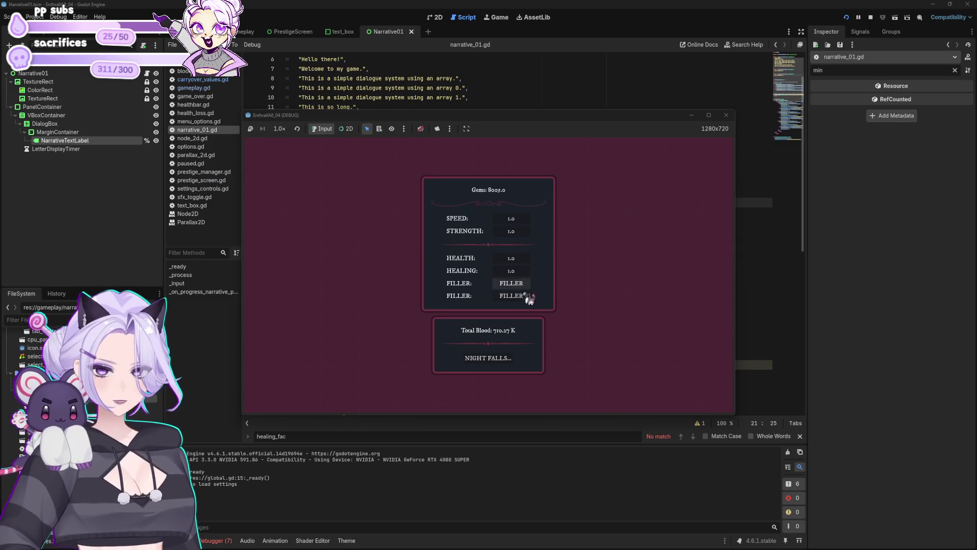
Play several short nights after prestiging, raising the blood cap twice before ending them
{"action": "left_click", "coordinate": [516, 357]}
{"action": "left_click", "coordinate": [421, 323]}
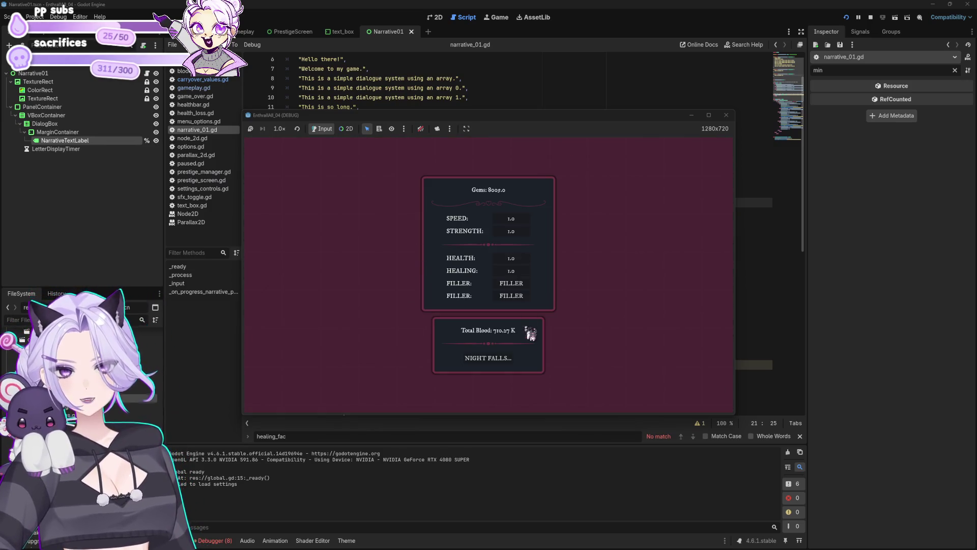
{"action": "left_click", "coordinate": [501, 358]}
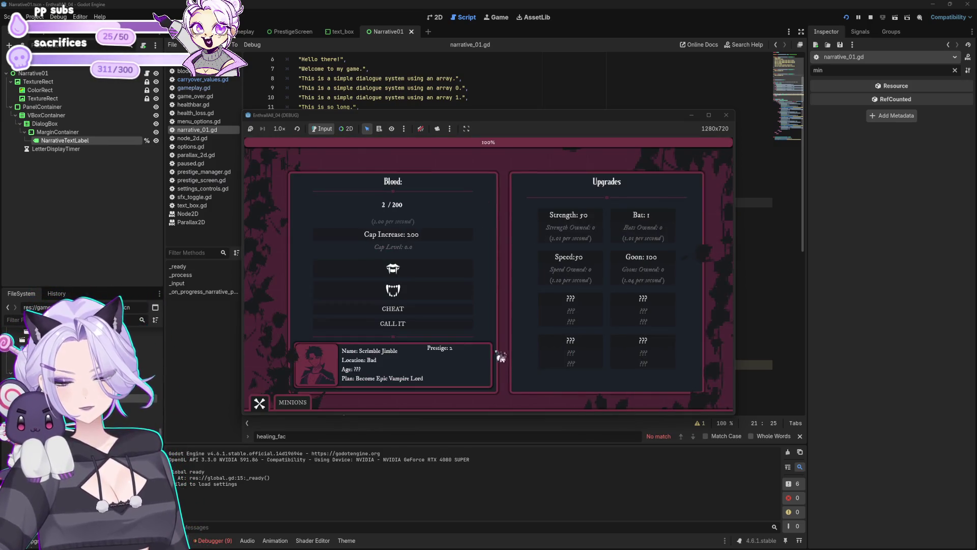
{"action": "left_click", "coordinate": [414, 308]}
{"action": "left_click", "coordinate": [407, 234]}
{"action": "left_click", "coordinate": [415, 309]}
{"action": "left_click", "coordinate": [427, 236]}
{"action": "left_click", "coordinate": [423, 320]}
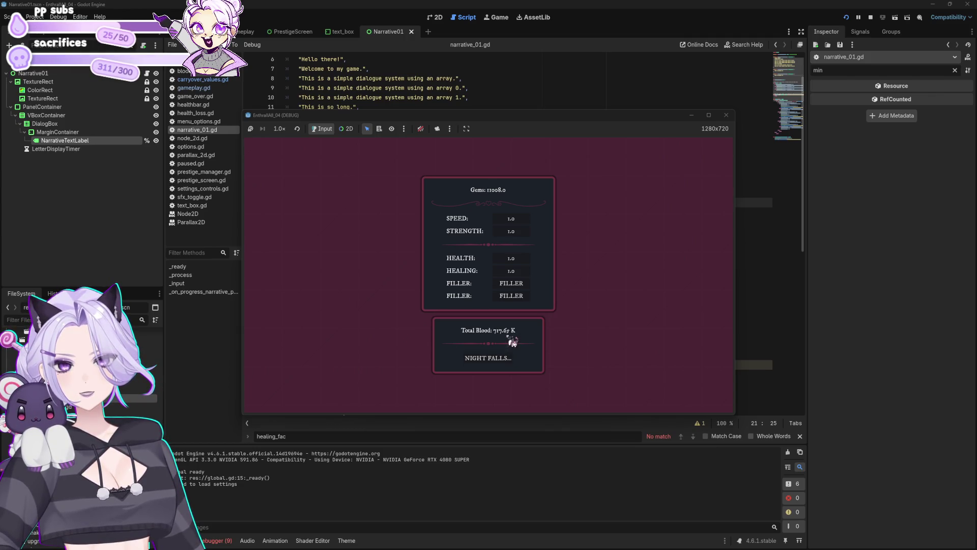
{"action": "left_click", "coordinate": [512, 362]}
{"action": "left_click", "coordinate": [447, 325]}
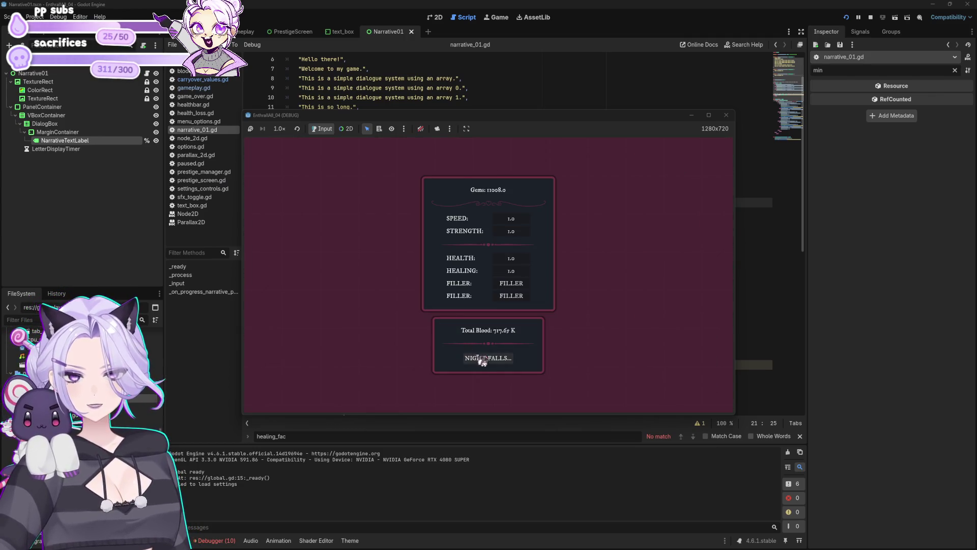
{"action": "left_click", "coordinate": [481, 359]}
Raise the blood cap repeatedly with refills, then open the prestige screen
{"action": "left_click", "coordinate": [428, 308]}
{"action": "left_click", "coordinate": [413, 236]}
{"action": "left_click", "coordinate": [428, 309]}
{"action": "left_click", "coordinate": [423, 235]}
{"action": "left_click", "coordinate": [428, 309]}
{"action": "left_click", "coordinate": [425, 236]}
{"action": "left_click", "coordinate": [427, 309]}
{"action": "left_click", "coordinate": [425, 238]}
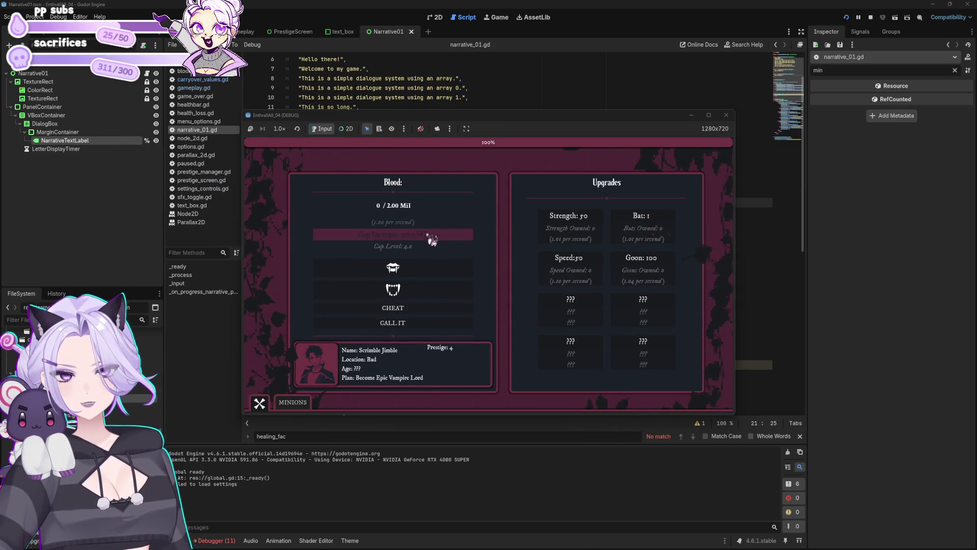
{"action": "left_click", "coordinate": [423, 309]}
{"action": "left_click", "coordinate": [429, 242]}
{"action": "left_click", "coordinate": [426, 311]}
{"action": "left_click", "coordinate": [415, 324]}
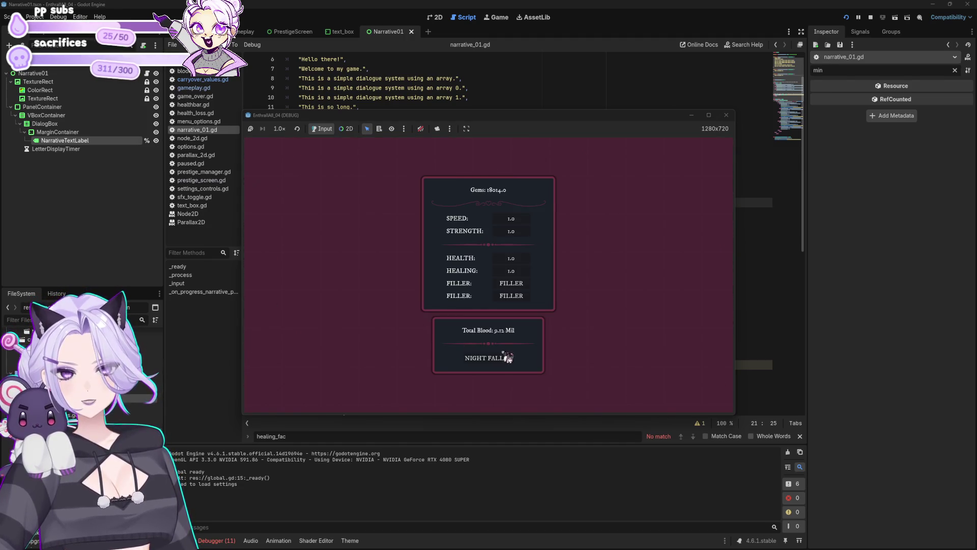
Start a new run, push the cap to level 5.0 with 20.00 Mil blood, and prestige
{"action": "left_click", "coordinate": [503, 356]}
{"action": "left_click", "coordinate": [435, 316]}
{"action": "left_click", "coordinate": [428, 234]}
{"action": "left_click", "coordinate": [422, 313]}
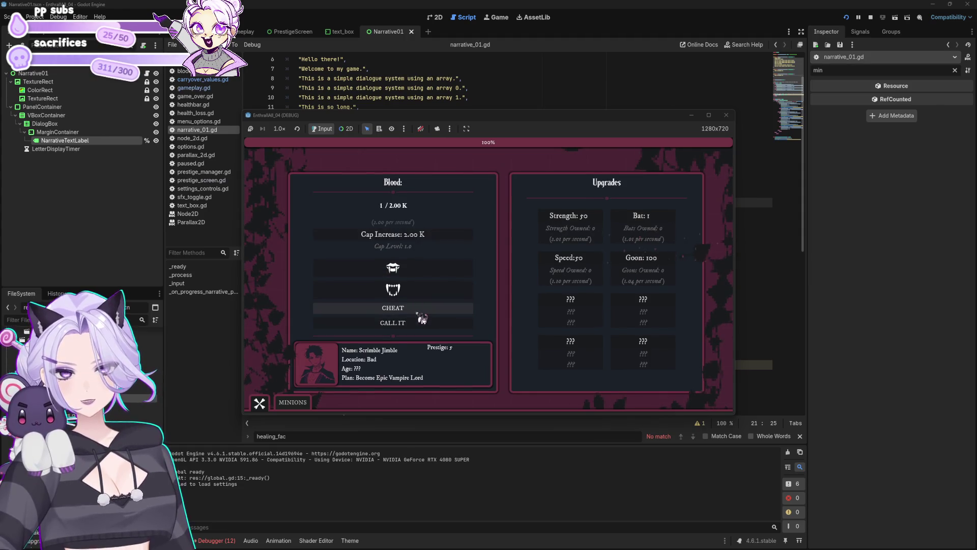
{"action": "left_click", "coordinate": [426, 246]}
{"action": "left_click", "coordinate": [421, 305]}
{"action": "left_click", "coordinate": [421, 240]}
{"action": "left_click", "coordinate": [420, 305]}
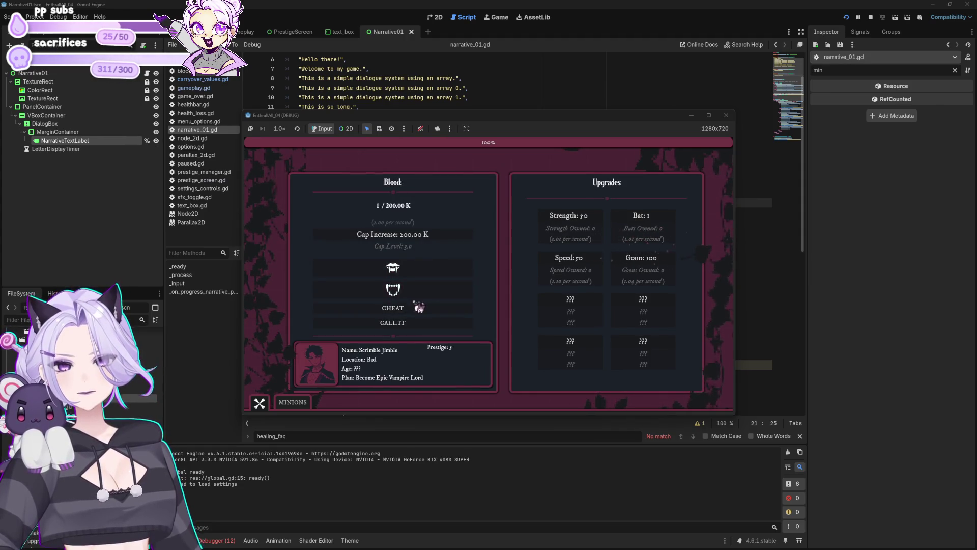
{"action": "left_click", "coordinate": [429, 244]}
{"action": "left_click", "coordinate": [423, 312]}
{"action": "left_click", "coordinate": [432, 240]}
{"action": "left_click", "coordinate": [422, 312]}
{"action": "left_click", "coordinate": [421, 322]}
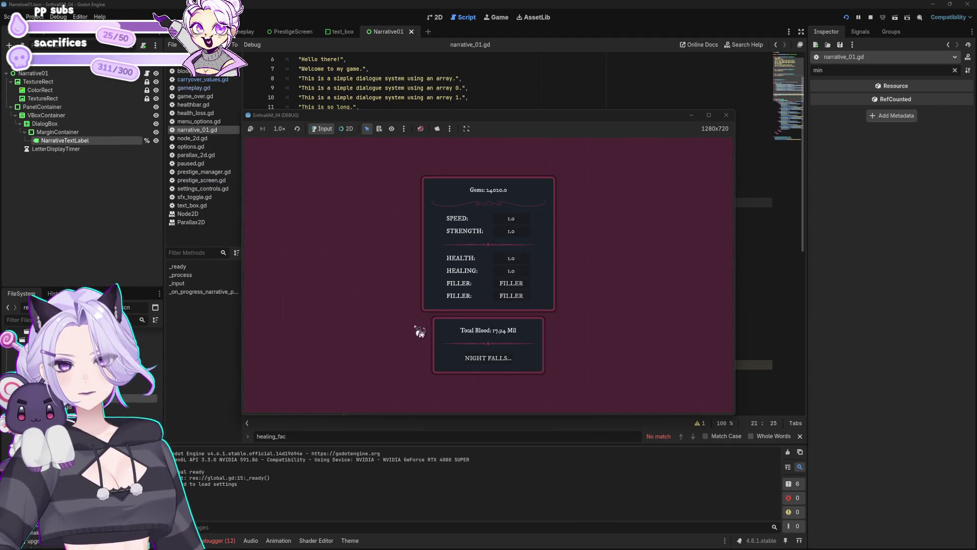
{"action": "left_click_drag", "start_coordinate": [616, 122], "coordinate": [667, 369]}
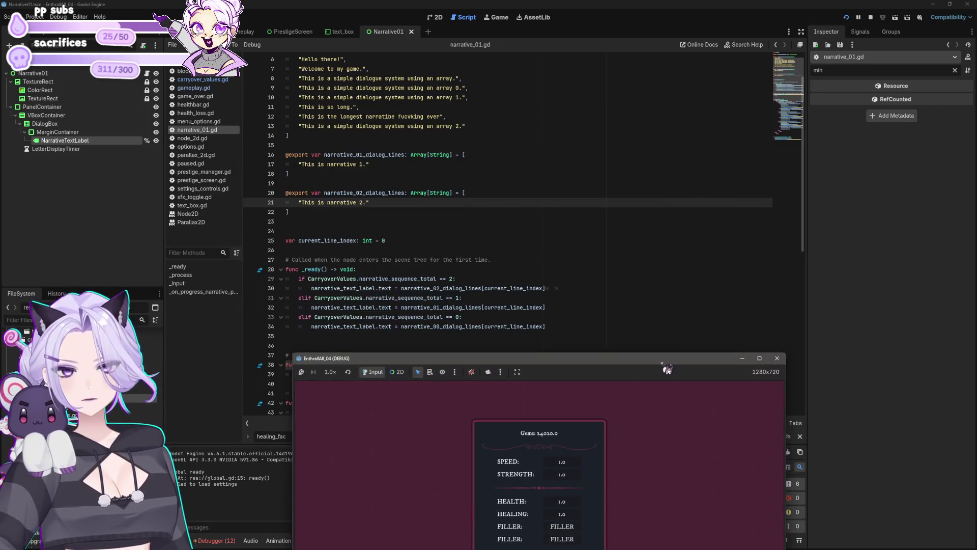
Stop the game, inspect gameplay.gd's 100000000 threshold on line 79, then return to narrative_01.gd
{"action": "left_click", "coordinate": [777, 358]}
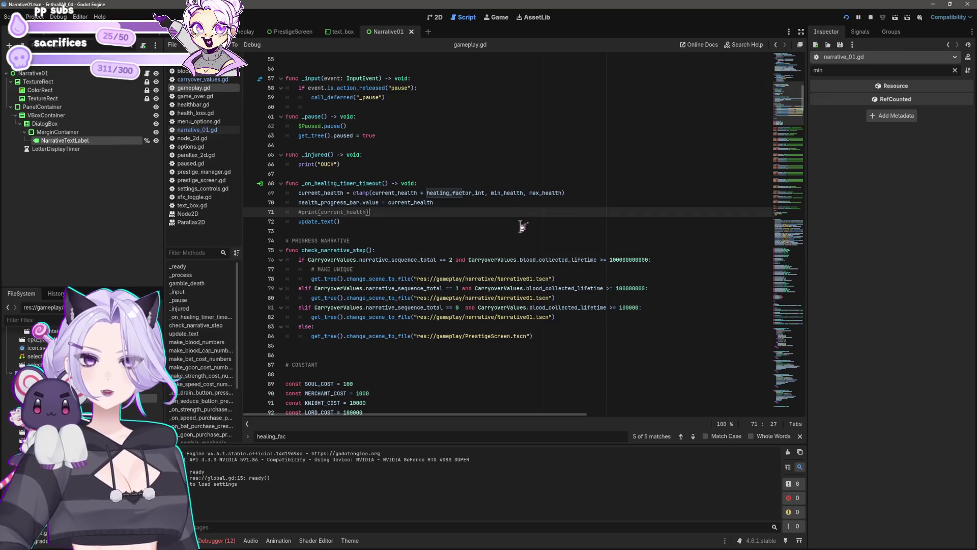
{"action": "scroll", "coordinate": [627, 256], "scroll_direction": "down", "scroll_amount": 2}
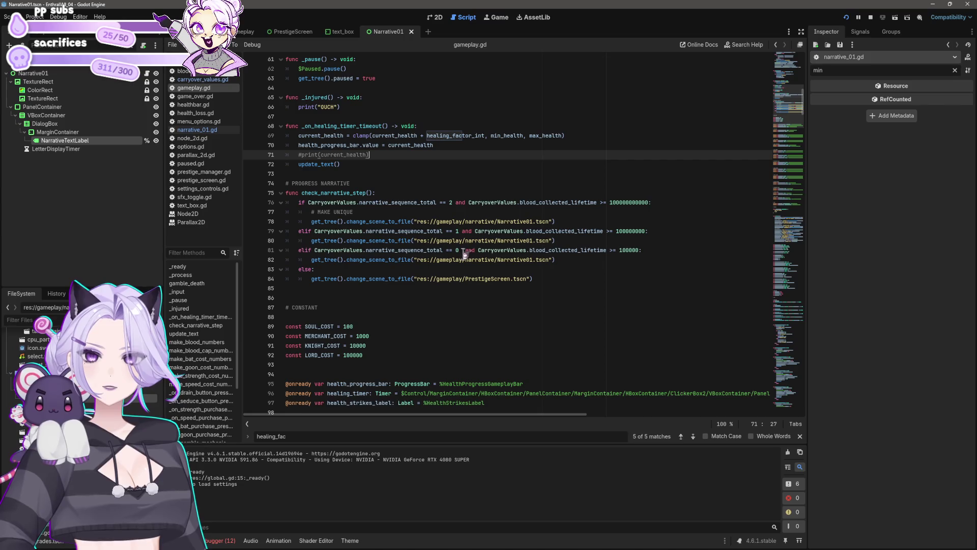
{"action": "mouse_move", "coordinate": [461, 256]}
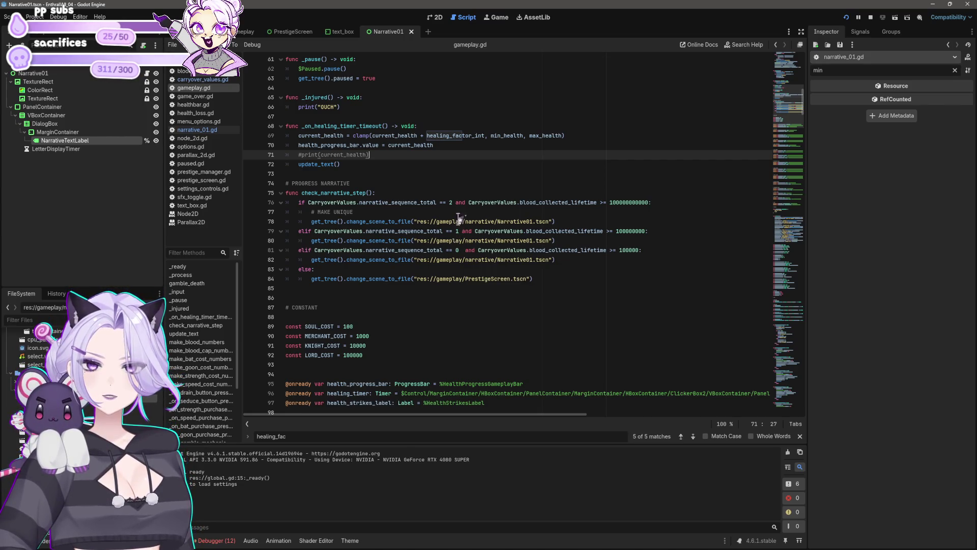
{"action": "left_click", "coordinate": [622, 230]}
{"action": "double_click", "coordinate": [636, 230]}
{"action": "left_click", "coordinate": [645, 230]}
{"action": "key", "text": "shift+Left"}
{"action": "key", "text": "shift+Left"}
{"action": "key", "text": "shift+Left"}
{"action": "key", "text": "shift+Left"}
{"action": "key", "text": "shift+Left"}
{"action": "key", "text": "shift+Left"}
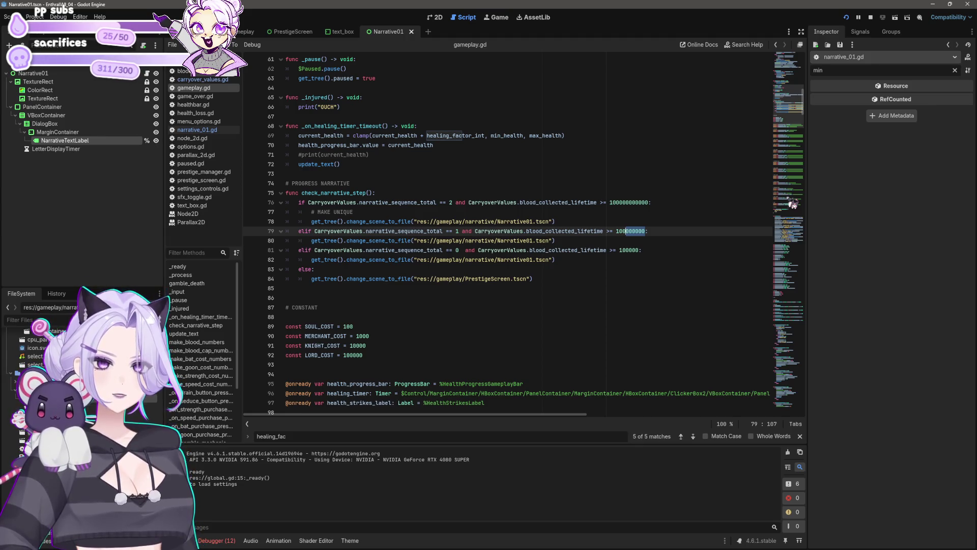
{"action": "key", "text": "shift+Left"}
{"action": "key", "text": "shift+Left"}
{"action": "key", "text": "shift+Left"}
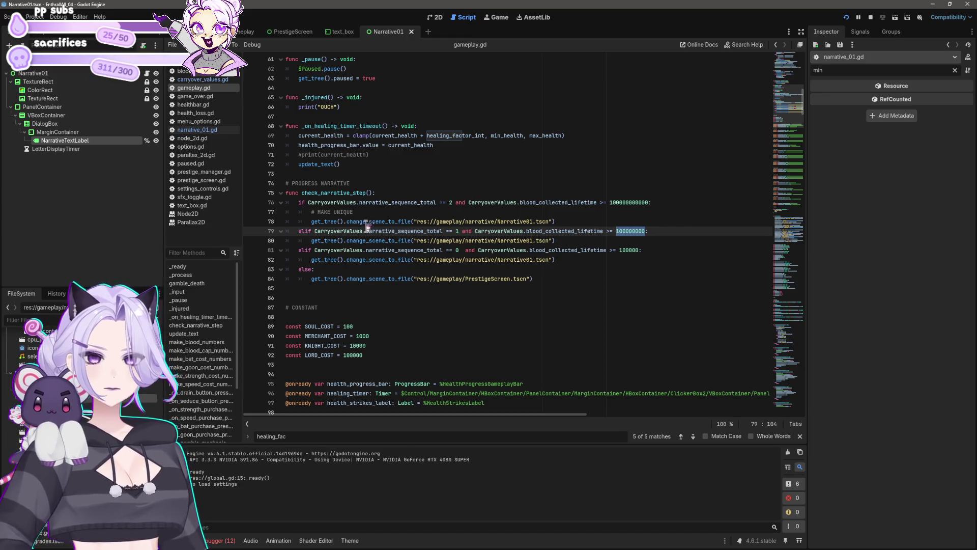
{"action": "left_click_drag", "start_coordinate": [366, 231], "coordinate": [443, 232]}
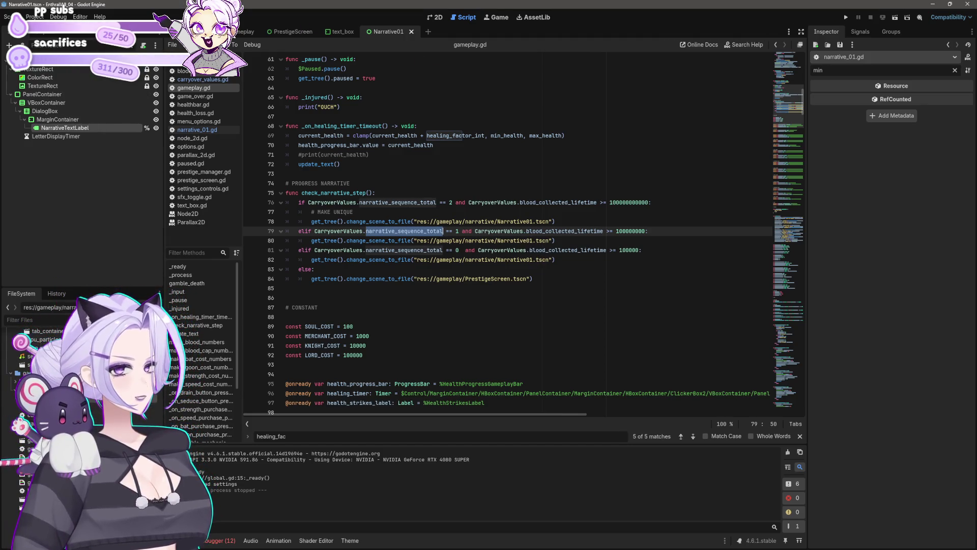
{"action": "left_click", "coordinate": [197, 129]}
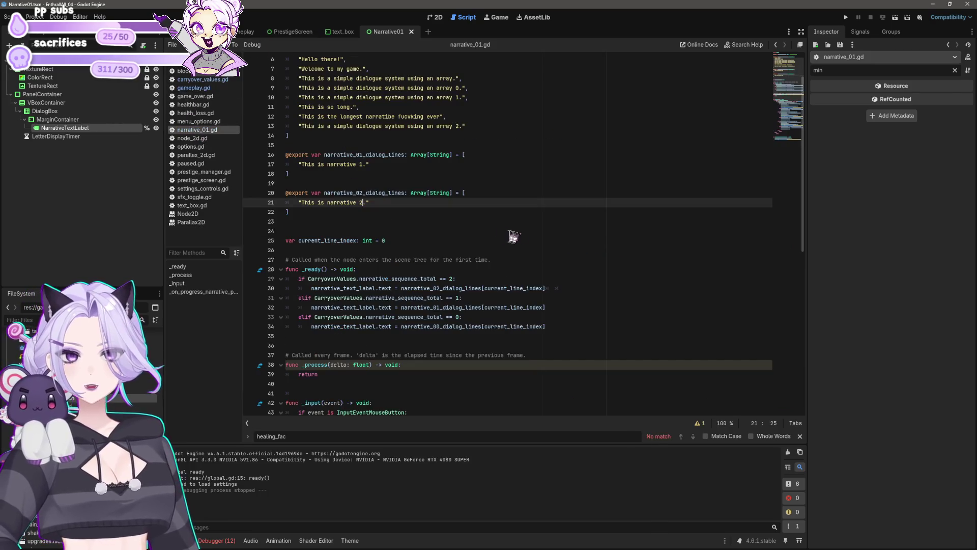
Review the sequence 0 and 1 dialog branches and counter increment in narrative_01.gd's _input, then save
{"action": "scroll", "coordinate": [499, 239], "scroll_direction": "down", "scroll_amount": 10}
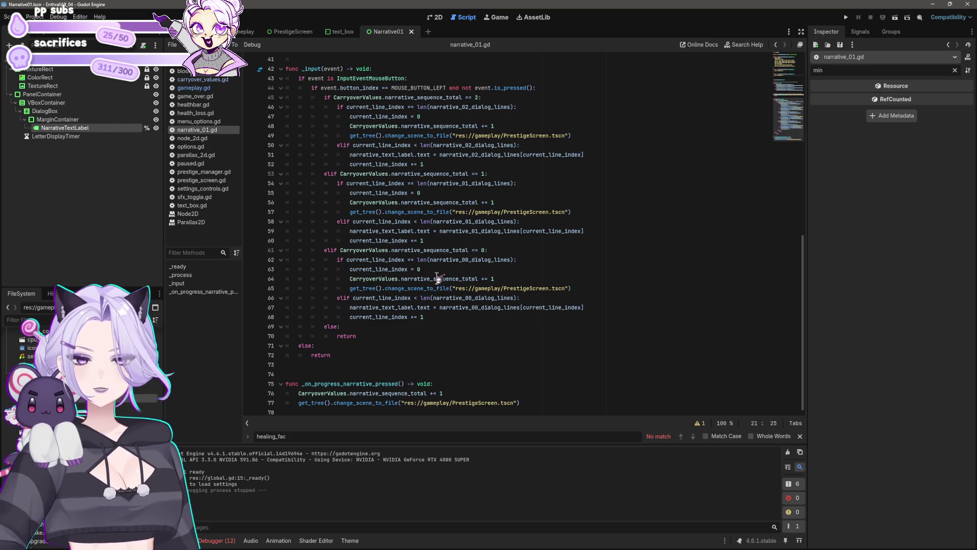
{"action": "double_click", "coordinate": [411, 278]}
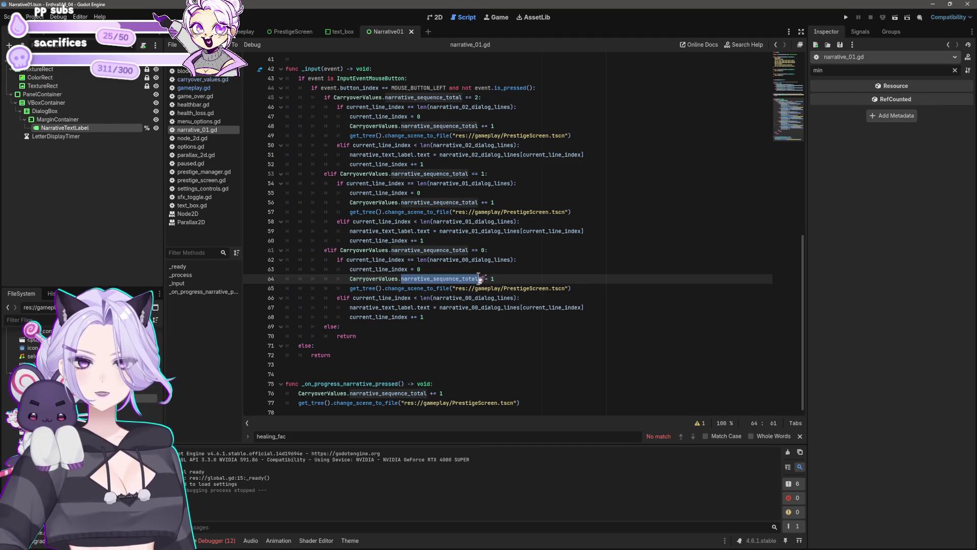
{"action": "left_click", "coordinate": [479, 279]}
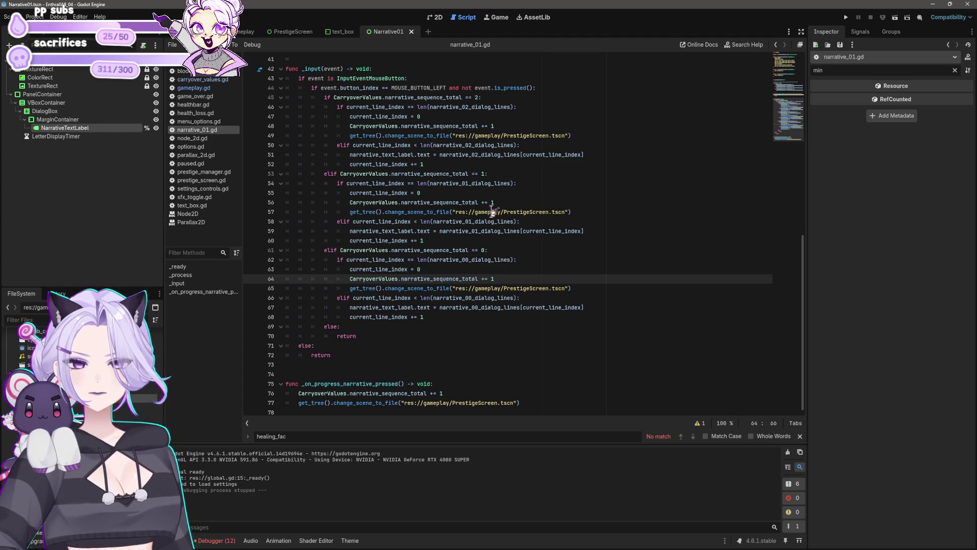
{"action": "left_click", "coordinate": [486, 250]}
{"action": "left_click", "coordinate": [490, 260]}
{"action": "left_click", "coordinate": [487, 174]}
{"action": "left_click", "coordinate": [498, 230]}
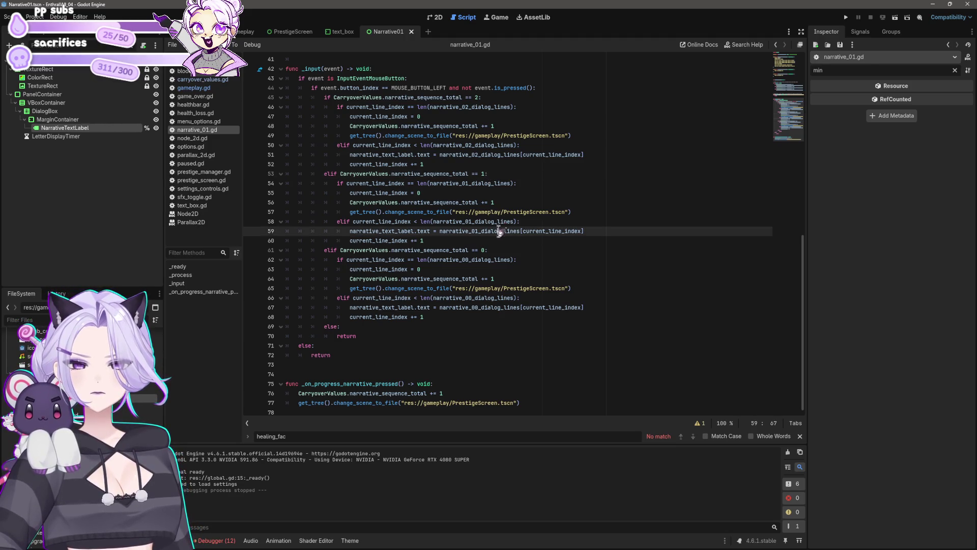
{"action": "scroll", "coordinate": [507, 230], "scroll_direction": "up", "scroll_amount": 1}
{"action": "left_click", "coordinate": [507, 230]}
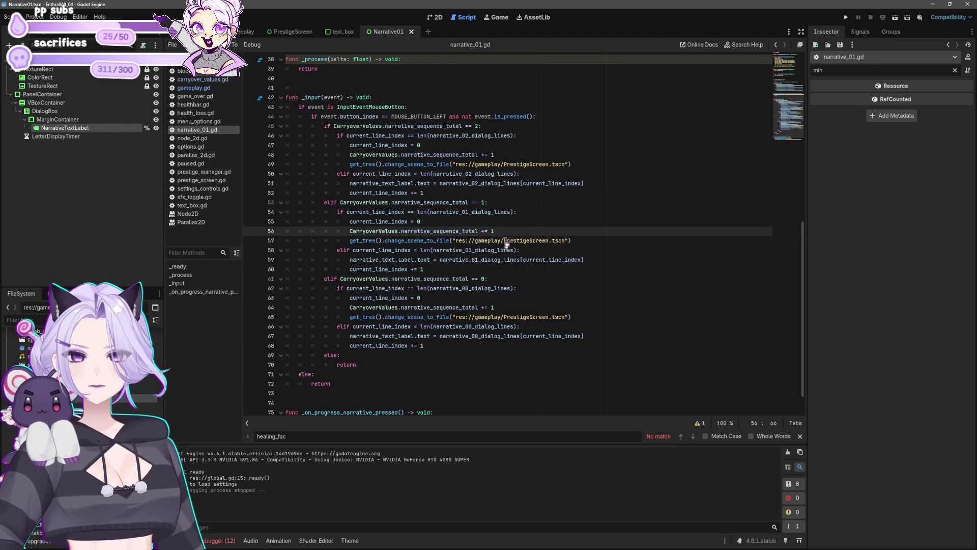
{"action": "key", "text": "ctrl+s"}
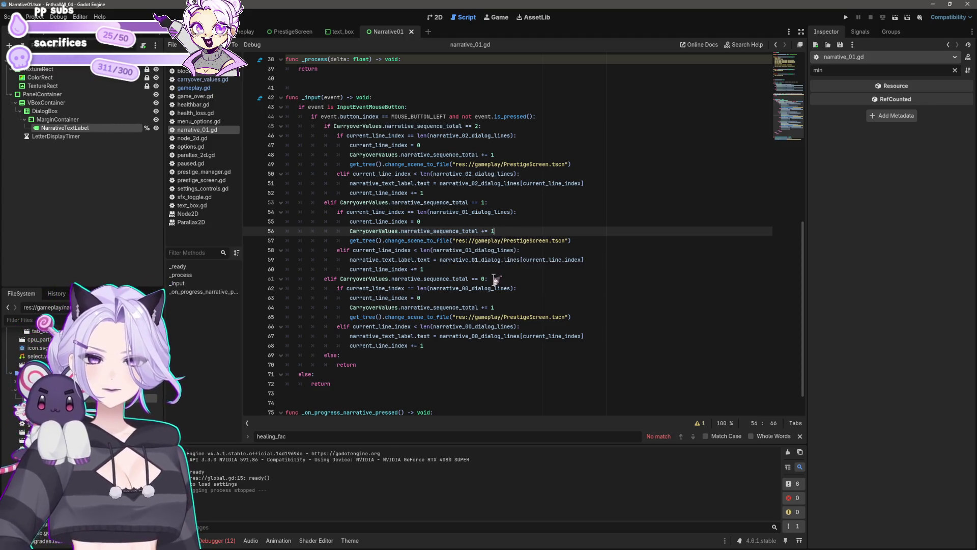
Check the narrative_01_dialog_lines array and sequence 2 check, save, and return to gameplay.gd
{"action": "scroll", "coordinate": [491, 280], "scroll_direction": "up", "scroll_amount": 6}
{"action": "scroll", "coordinate": [487, 281], "scroll_direction": "up", "scroll_amount": 5}
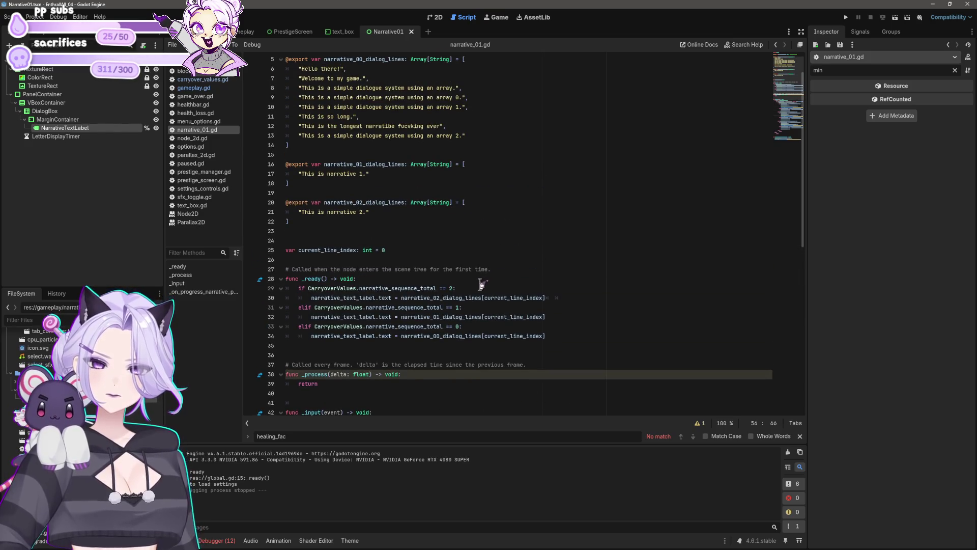
{"action": "left_click", "coordinate": [363, 164]}
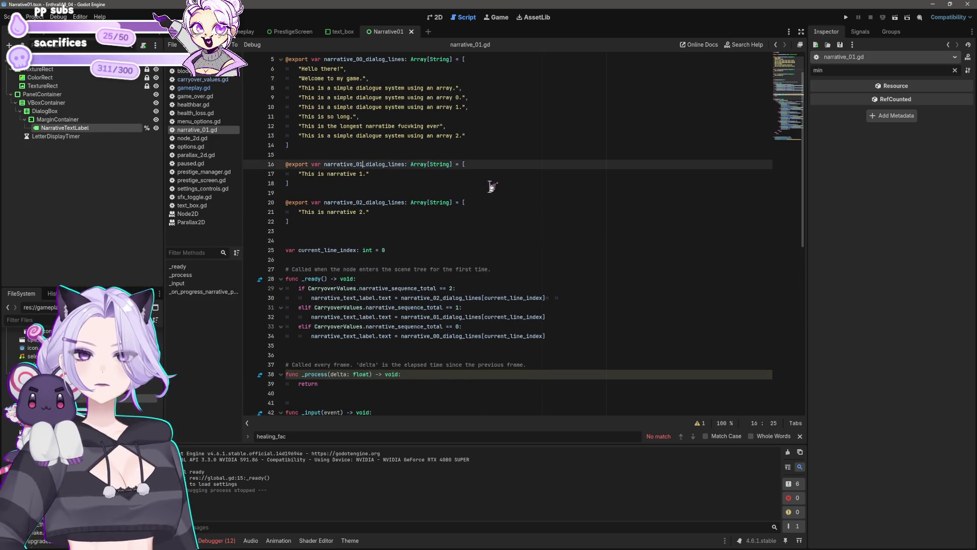
{"action": "scroll", "coordinate": [490, 186], "scroll_direction": "up", "scroll_amount": 2}
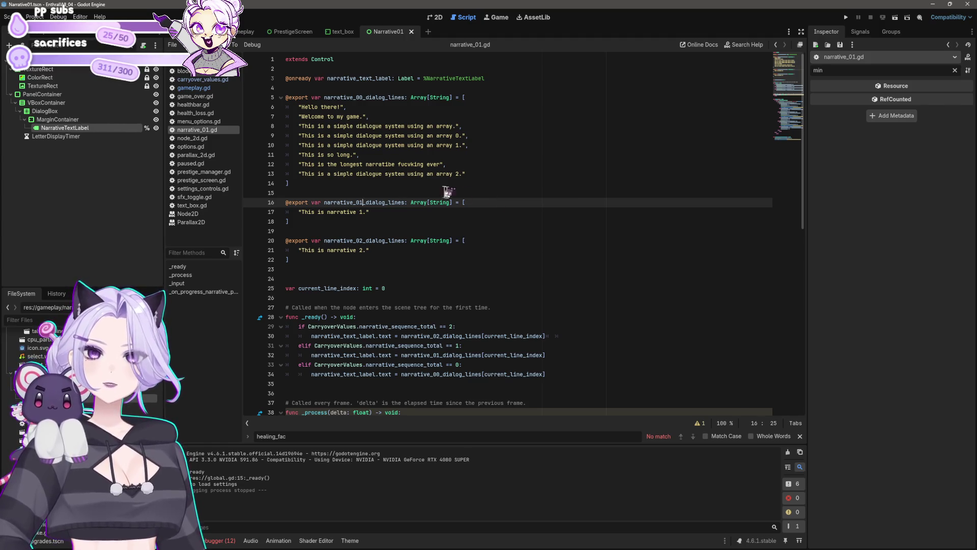
{"action": "left_click_drag", "start_coordinate": [323, 202], "coordinate": [405, 202]}
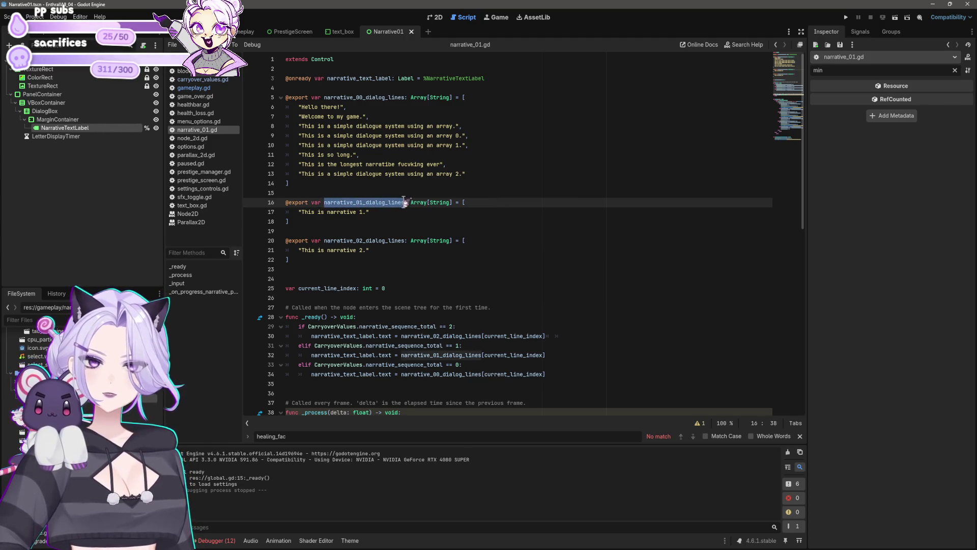
{"action": "scroll", "coordinate": [584, 247], "scroll_direction": "down", "scroll_amount": 4}
{"action": "scroll", "coordinate": [584, 246], "scroll_direction": "down", "scroll_amount": 9}
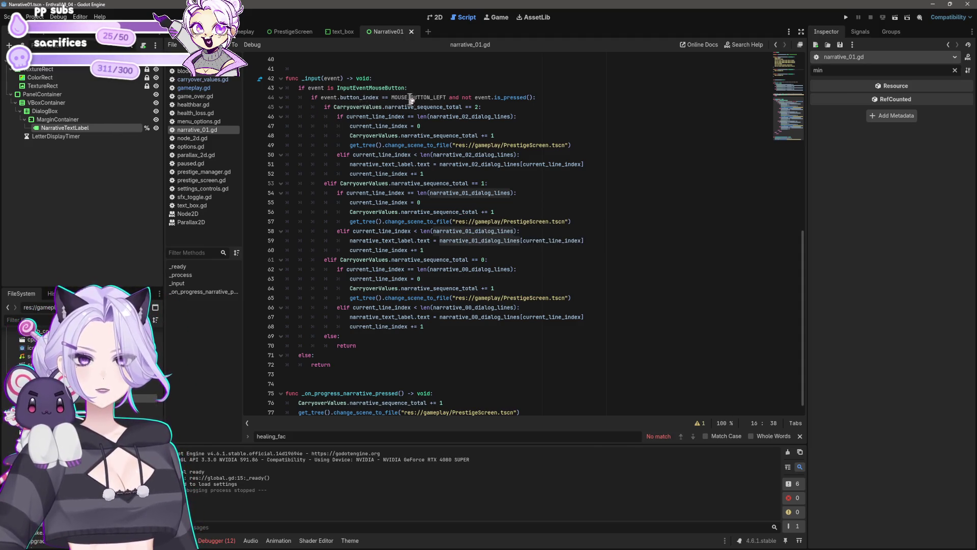
{"action": "left_click", "coordinate": [468, 107]}
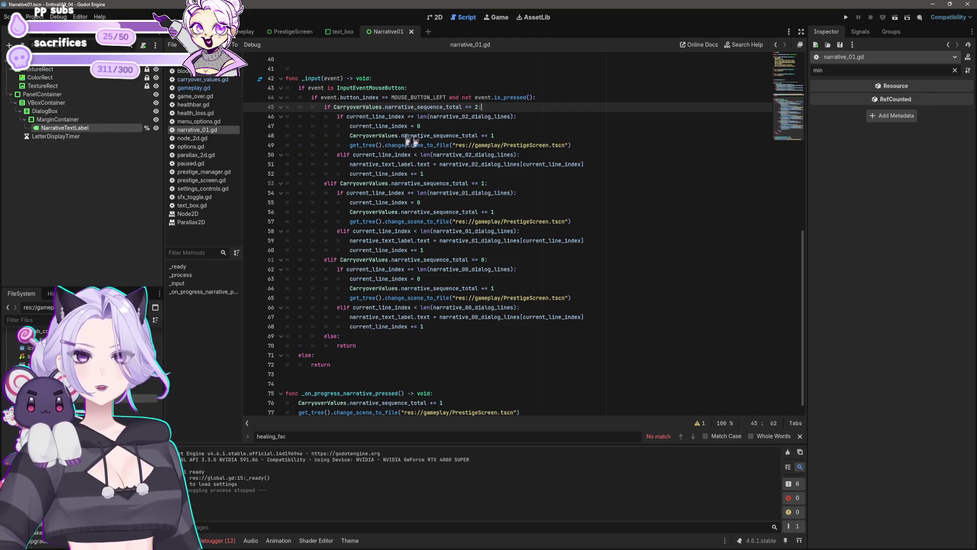
{"action": "key", "text": "ctrl+s"}
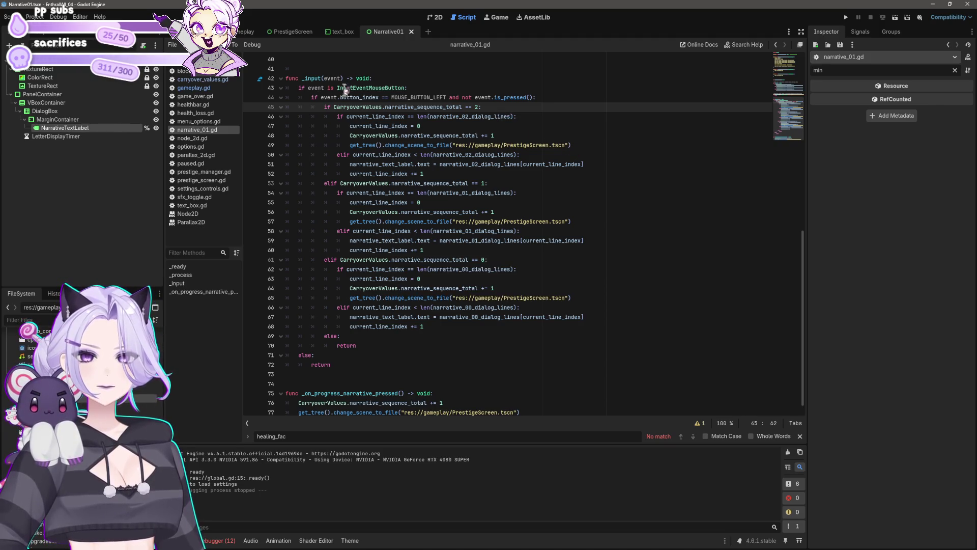
{"action": "left_click", "coordinate": [212, 88]}
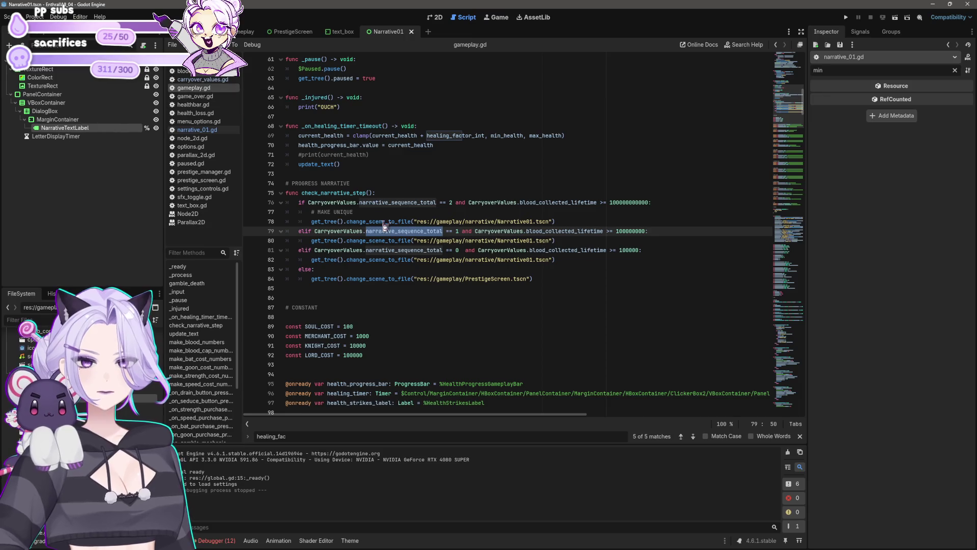
Look at the else branch on line 83 of gameplay.gd, then go to narrative_01.gd line 53
{"action": "left_click", "coordinate": [389, 257]}
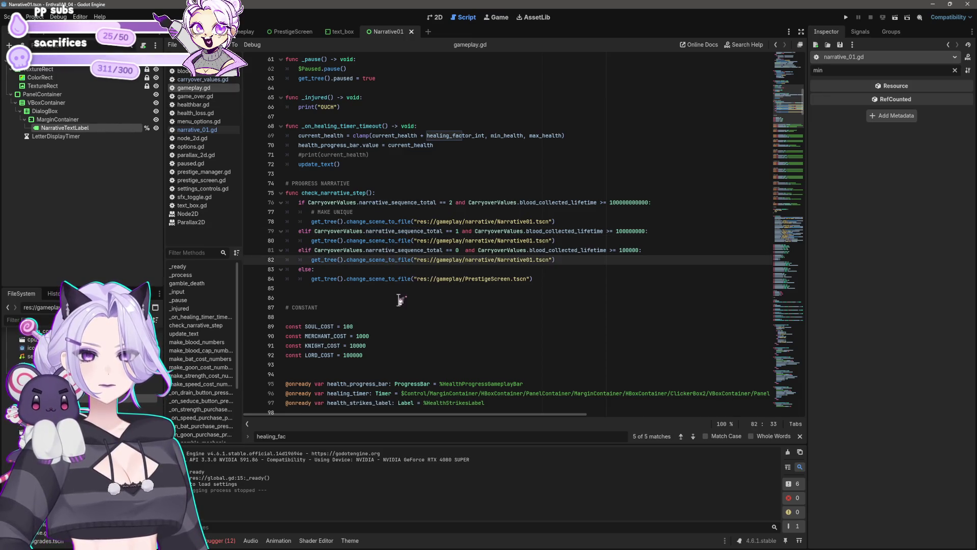
{"action": "left_click", "coordinate": [390, 270]}
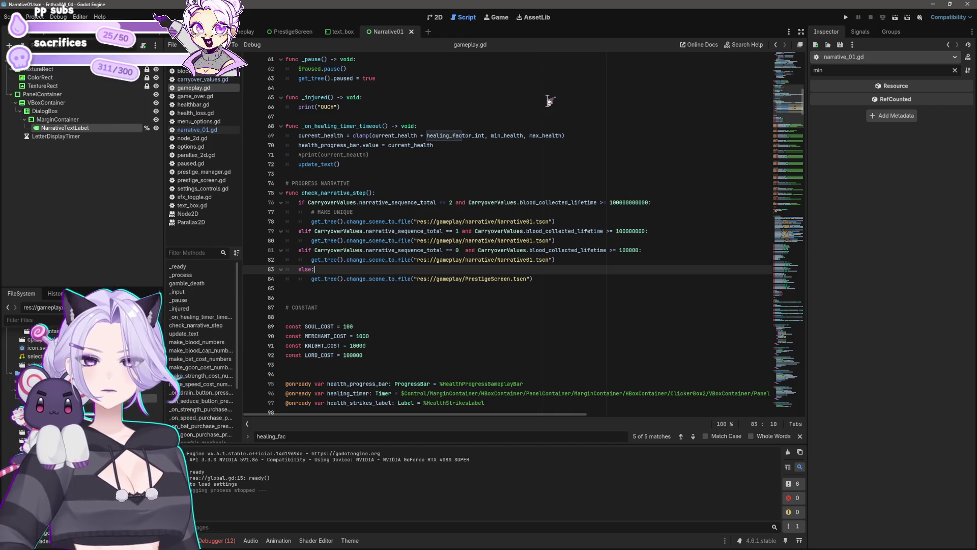
{"action": "left_click", "coordinate": [197, 130]}
{"action": "left_click", "coordinate": [542, 184]}
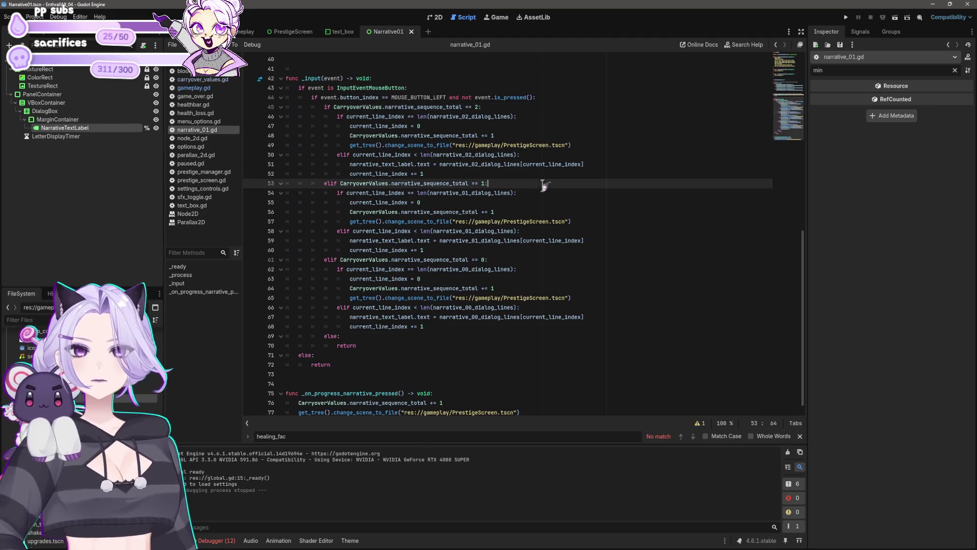
{"action": "scroll", "coordinate": [543, 184], "scroll_direction": "up", "scroll_amount": 7}
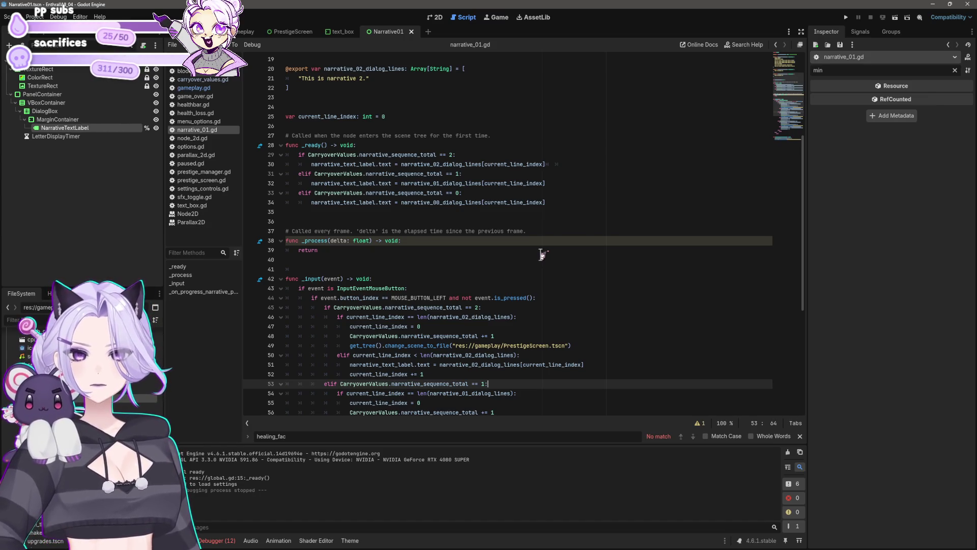
{"action": "scroll", "coordinate": [543, 255], "scroll_direction": "up", "scroll_amount": 4}
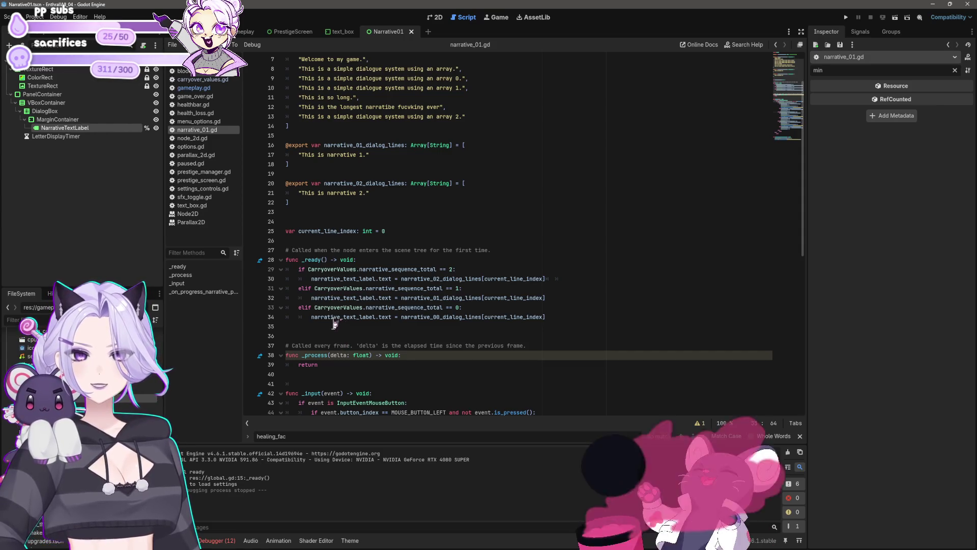
{"action": "scroll", "coordinate": [334, 323], "scroll_direction": "up", "scroll_amount": 2}
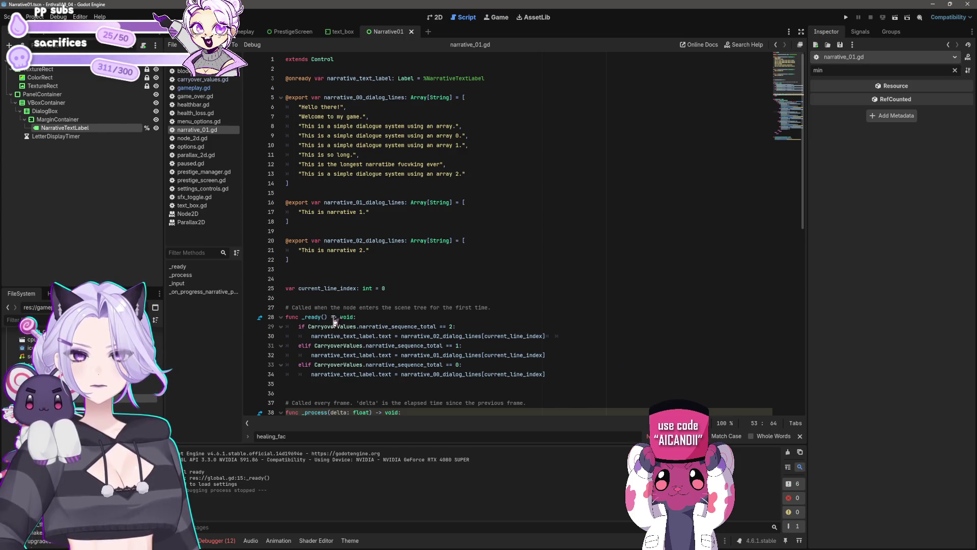
{"action": "scroll", "coordinate": [334, 323], "scroll_direction": "down", "scroll_amount": 12}
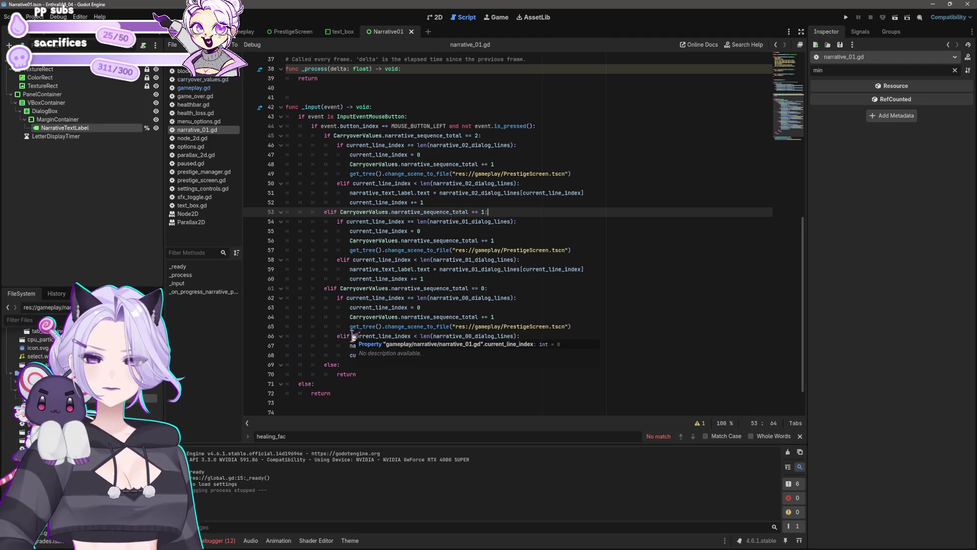
{"action": "left_click", "coordinate": [489, 280]}
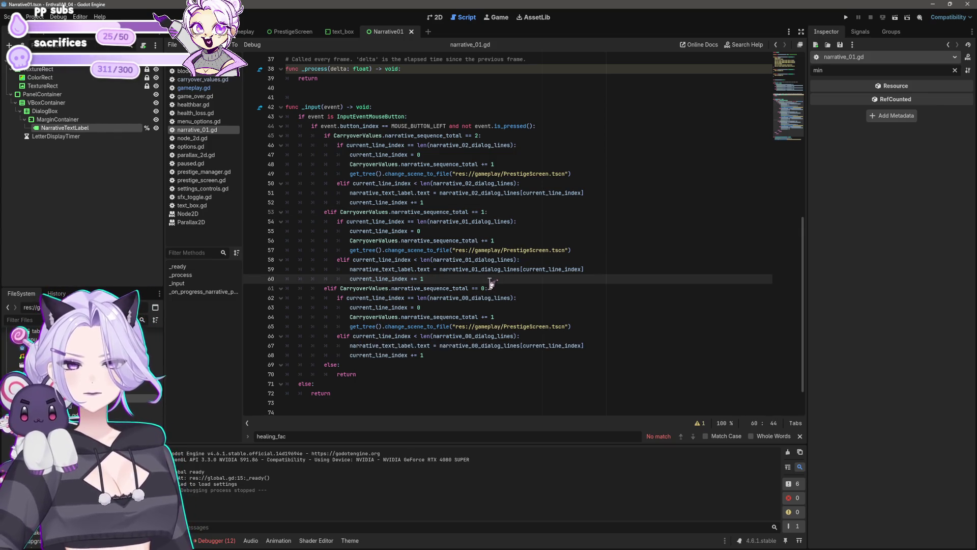
{"action": "left_click", "coordinate": [451, 354]}
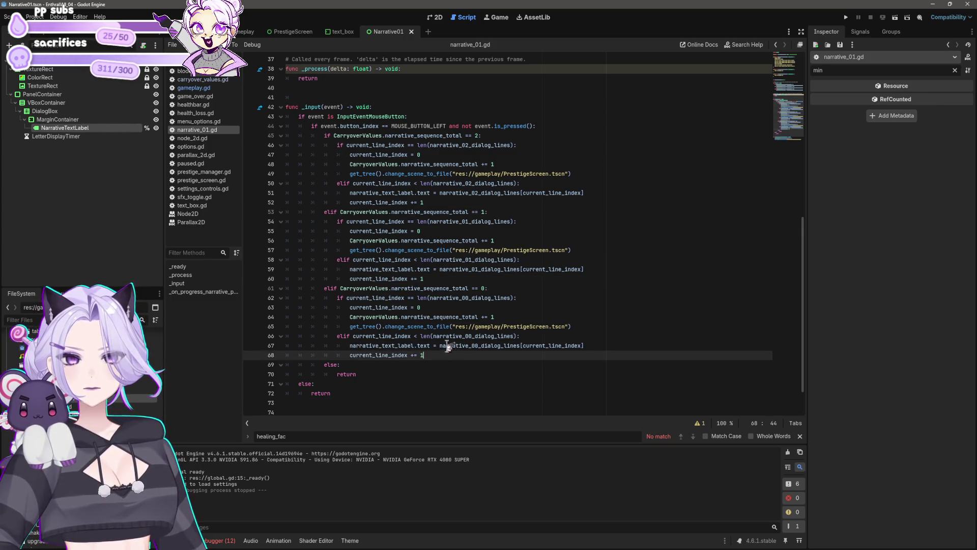
{"action": "left_click", "coordinate": [441, 308]}
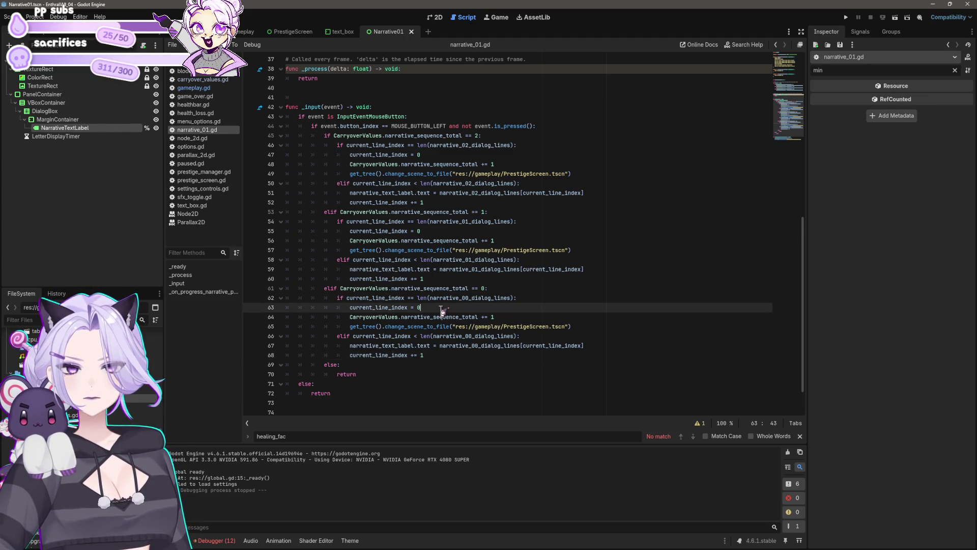
{"action": "left_click", "coordinate": [477, 317]}
{"action": "left_click", "coordinate": [502, 318]}
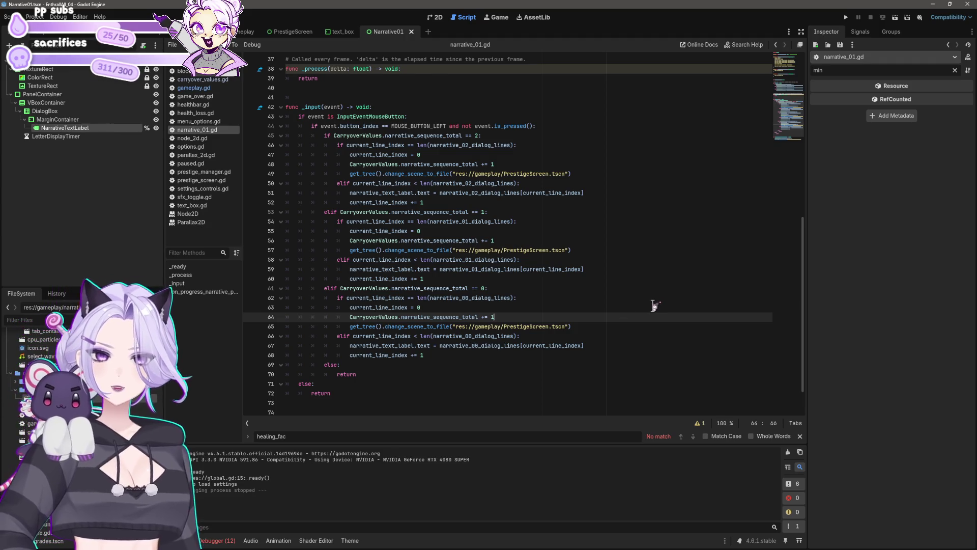
Move the first branch's narrative_sequence_total += 1 line above current_line_index = 0
{"action": "key", "text": "shift+Home"}
{"action": "key", "text": "ctrl+c"}
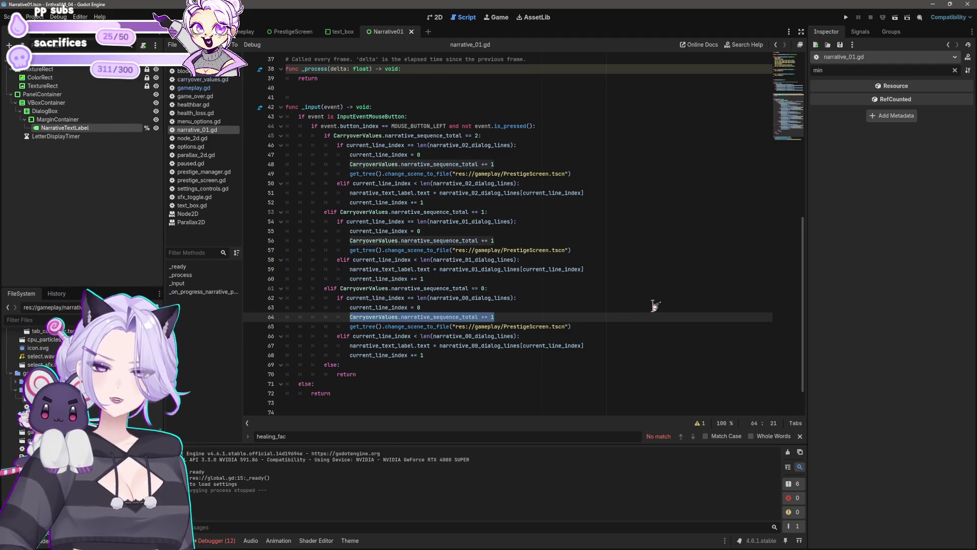
{"action": "key", "text": "BackSpace"}
{"action": "key", "text": "shift+Home"}
{"action": "key", "text": "BackSpace"}
{"action": "key", "text": "BackSpace"}
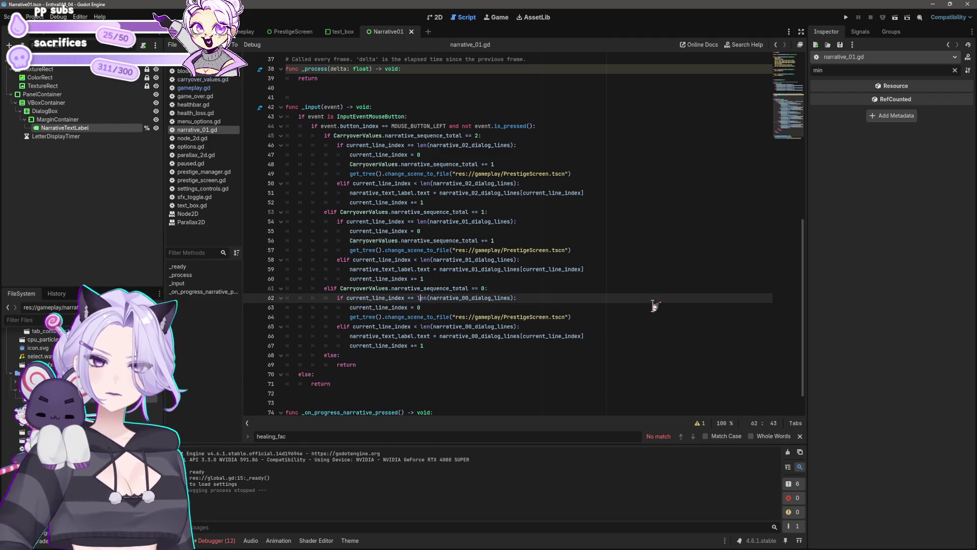
{"action": "key", "text": "Home"}
{"action": "key", "text": "Home"}
{"action": "key", "text": "Return"}
{"action": "key", "text": "Up"}
{"action": "key", "text": "ctrl+v"}
{"action": "key", "text": "Home"}
{"action": "key", "text": "Tab"}
{"action": "key", "text": "Tab"}
{"action": "key", "text": "Tab"}
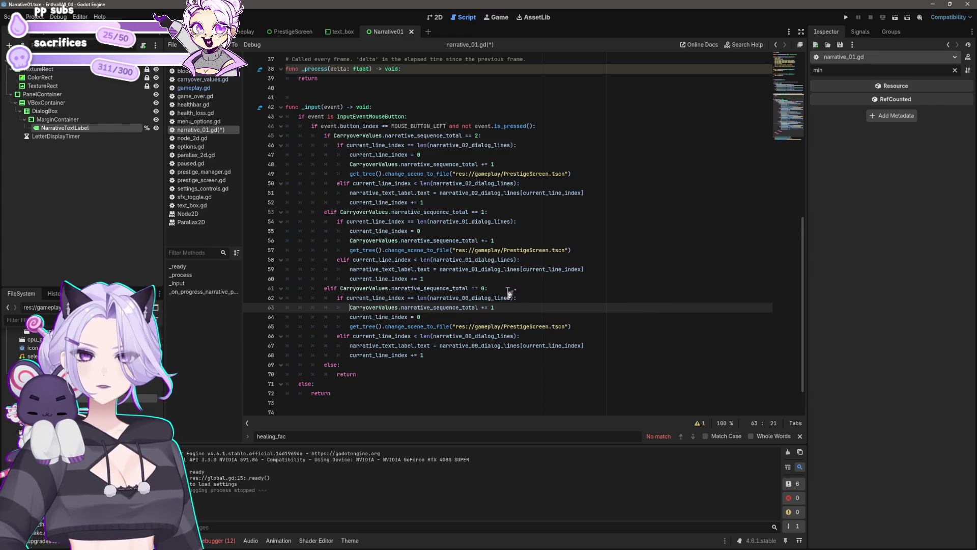
{"action": "key", "text": "shift+End"}
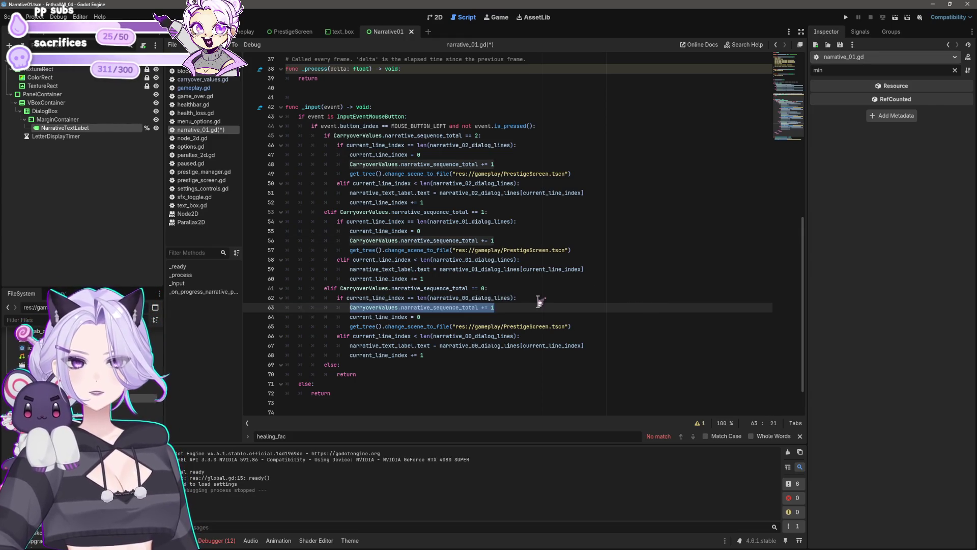
Put the counter increment in the narrative 01 branch, delete its old duplicate, and save
{"action": "left_click", "coordinate": [468, 223]}
{"action": "left_click", "coordinate": [511, 222]}
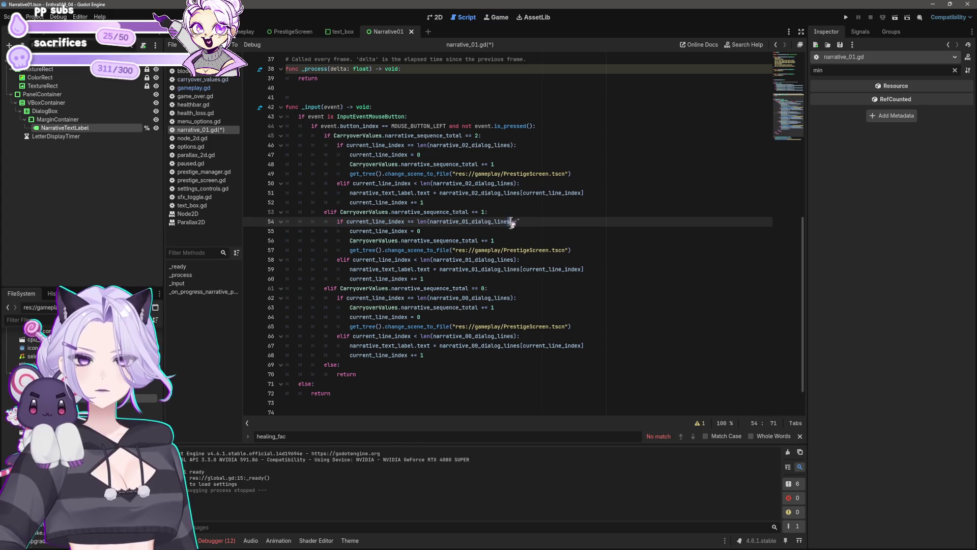
{"action": "key", "text": "Return"}
{"action": "key", "text": "ctrl+v"}
{"action": "key", "text": "Down"}
{"action": "key", "text": "Down"}
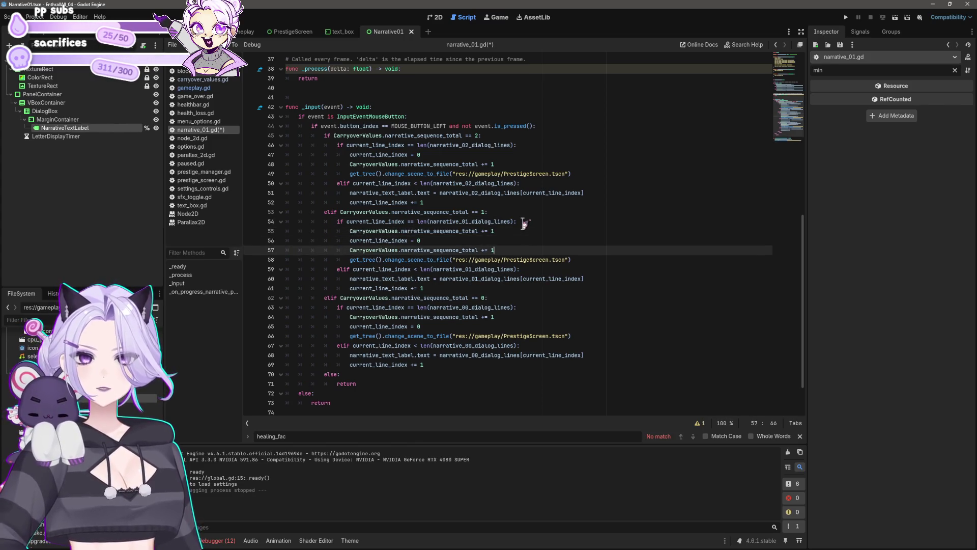
{"action": "key", "text": "shift+Home"}
{"action": "key", "text": "BackSpace"}
{"action": "key", "text": "BackSpace"}
{"action": "key", "text": "ctrl+s"}
In the narrative 02 branch, replace the old increment with one above the index reset
{"action": "left_click", "coordinate": [519, 165]}
{"action": "key", "text": "shift+Home"}
{"action": "key", "text": "shift+Home"}
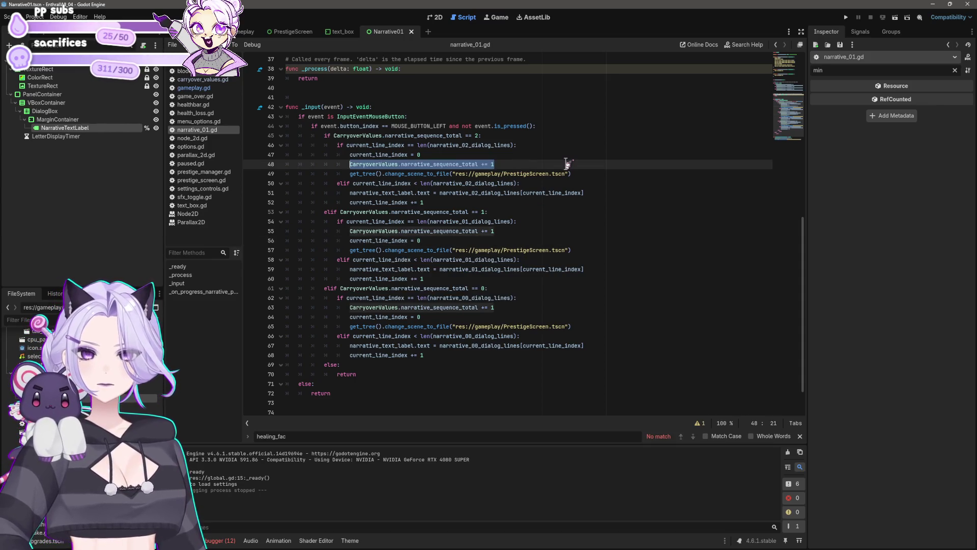
{"action": "key", "text": "BackSpace"}
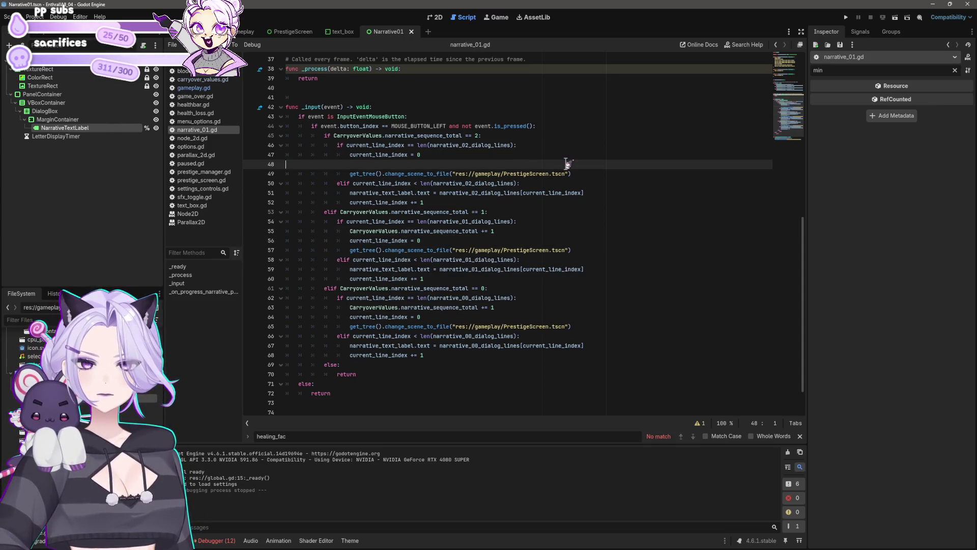
{"action": "key", "text": "BackSpace"}
{"action": "key", "text": "Home"}
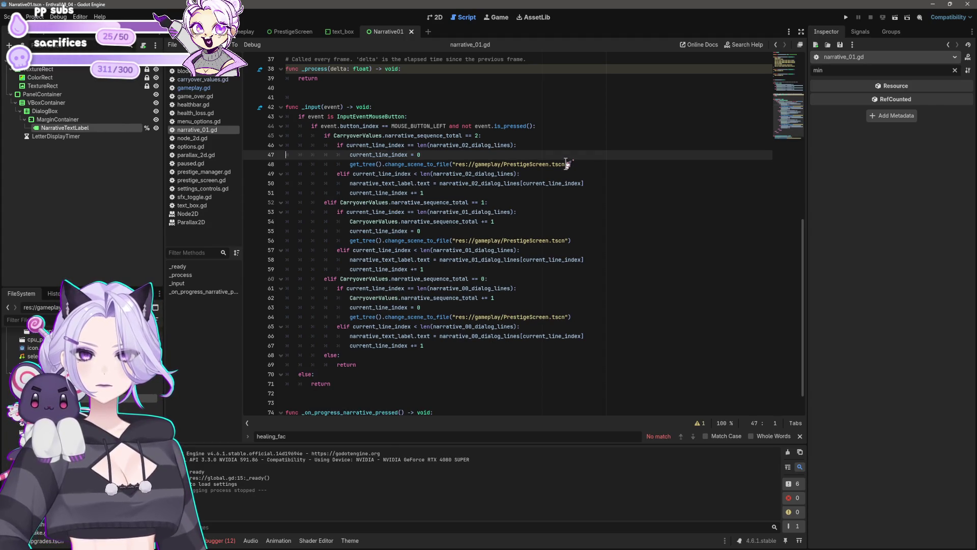
{"action": "key", "text": "ctrl+shift+Return"}
{"action": "key", "text": "ctrl+v"}
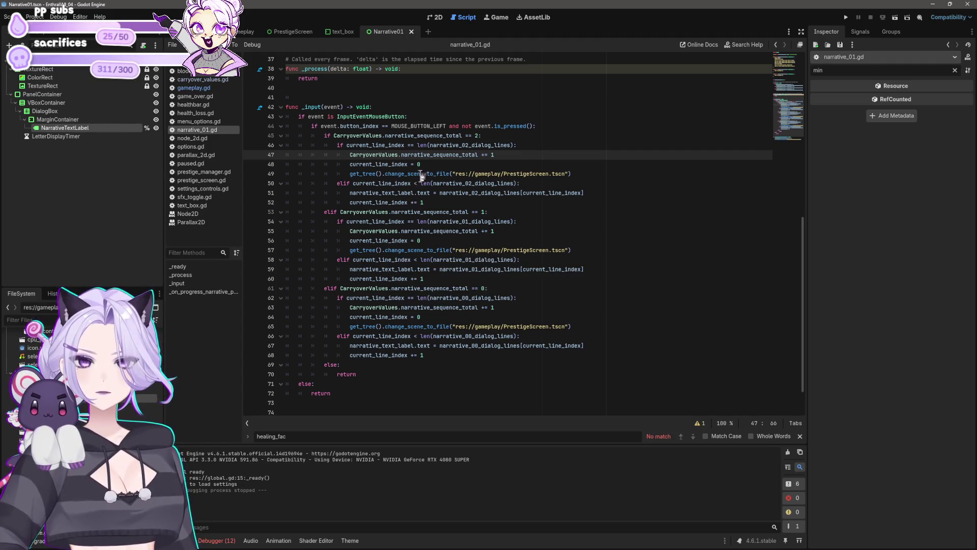
{"action": "left_click", "coordinate": [478, 135]}
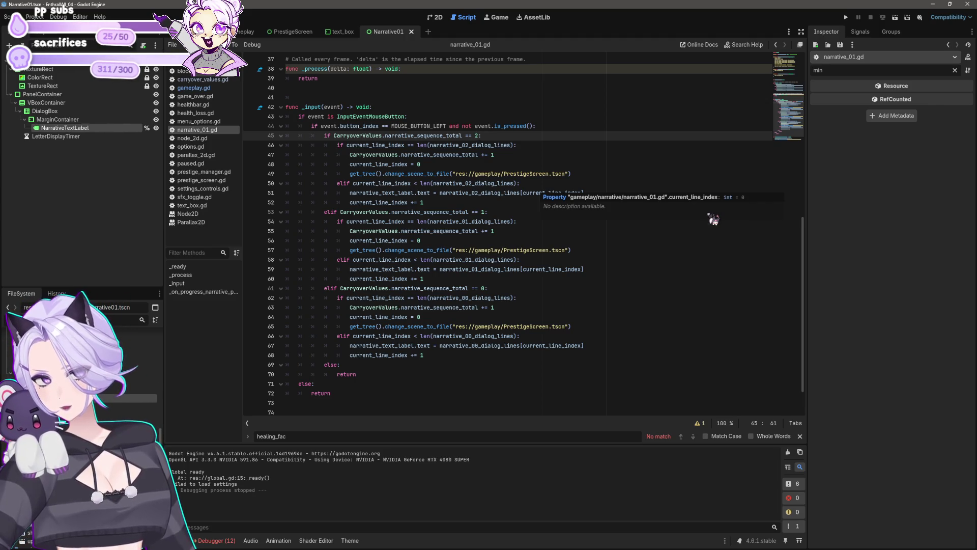
{"action": "left_click", "coordinate": [845, 17]}
{"action": "left_click", "coordinate": [486, 286]}
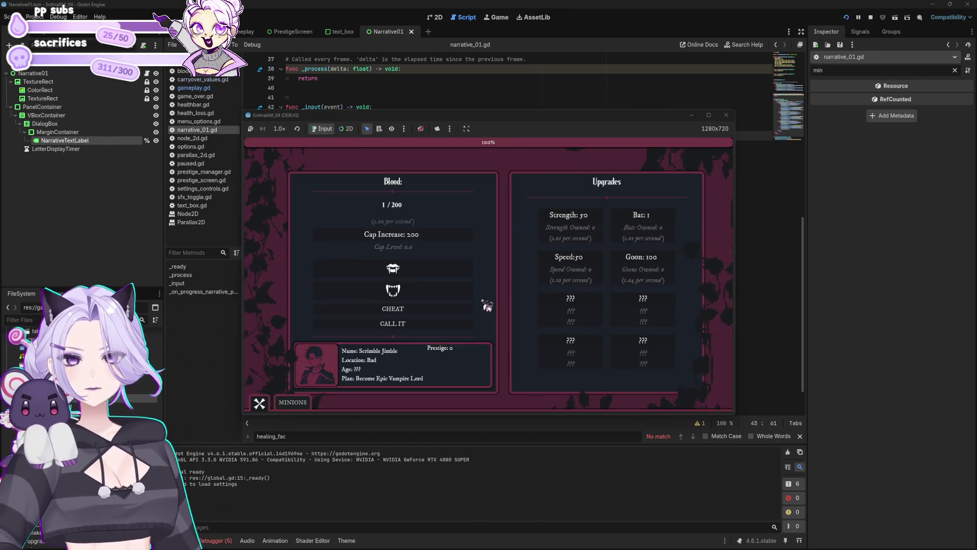
{"action": "left_click", "coordinate": [426, 324]}
{"action": "left_click", "coordinate": [488, 362]}
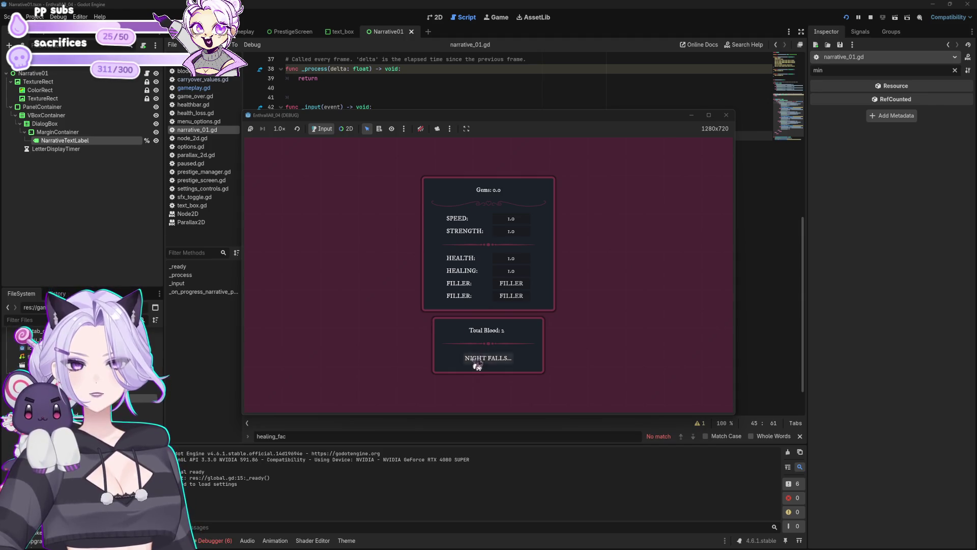
{"action": "left_click", "coordinate": [422, 250]}
{"action": "left_click", "coordinate": [421, 309]}
{"action": "left_click", "coordinate": [425, 251]}
{"action": "left_click", "coordinate": [726, 115]}
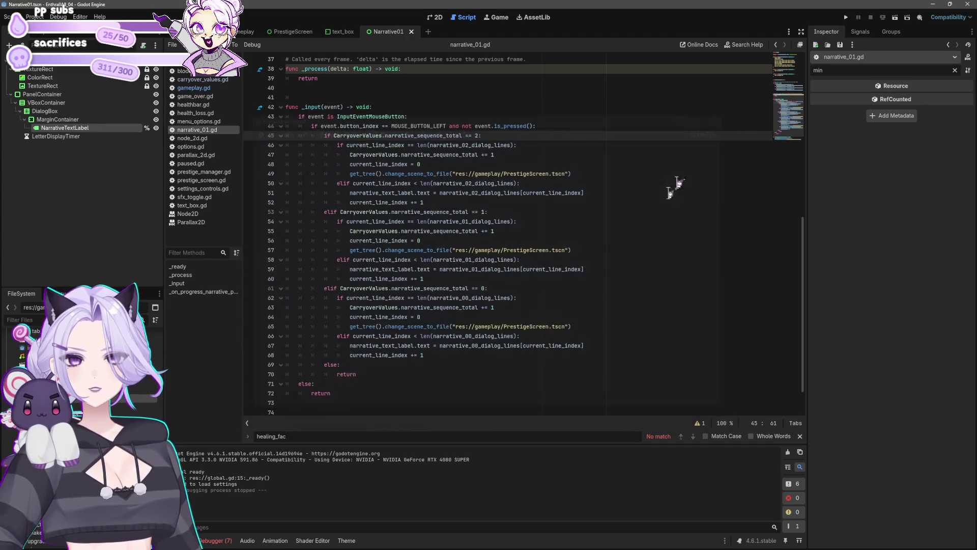
Stop the running game, switch to the gameplay scene, and search its script for 'call'
{"action": "left_click", "coordinate": [595, 286]}
{"action": "scroll", "coordinate": [595, 285], "scroll_direction": "down", "scroll_amount": 2}
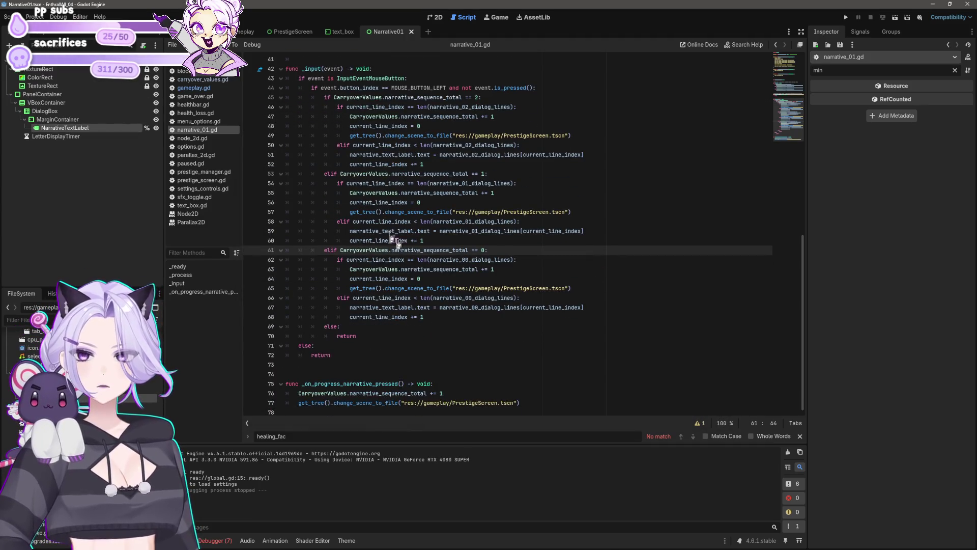
{"action": "left_click", "coordinate": [246, 31]}
{"action": "left_click", "coordinate": [552, 222]}
{"action": "key", "text": "ctrl+f"}
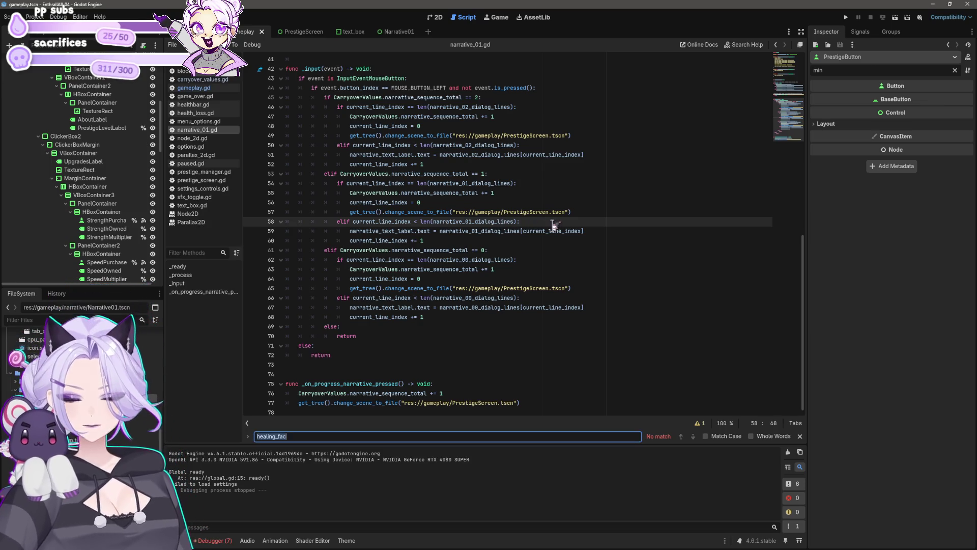
{"action": "type", "text": "call"}
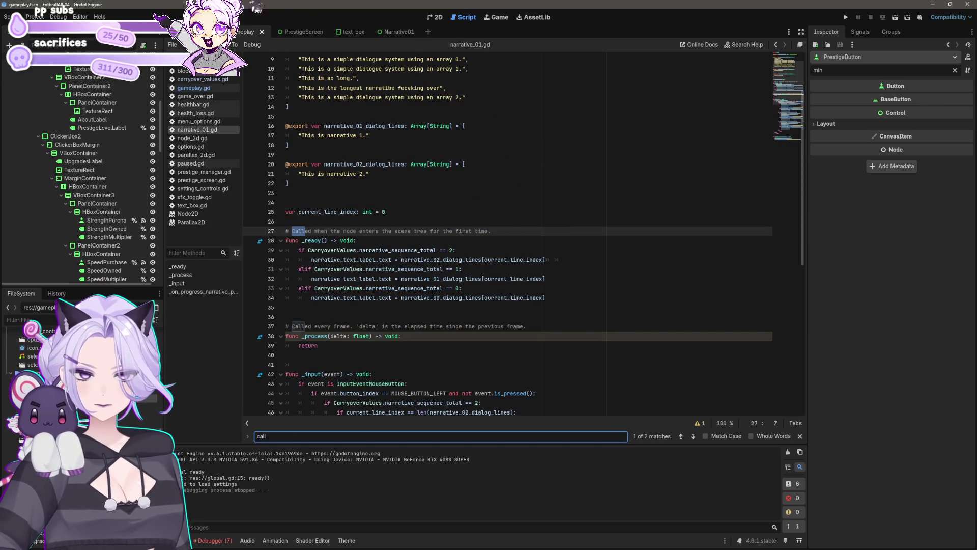
{"action": "left_click", "coordinate": [437, 17]}
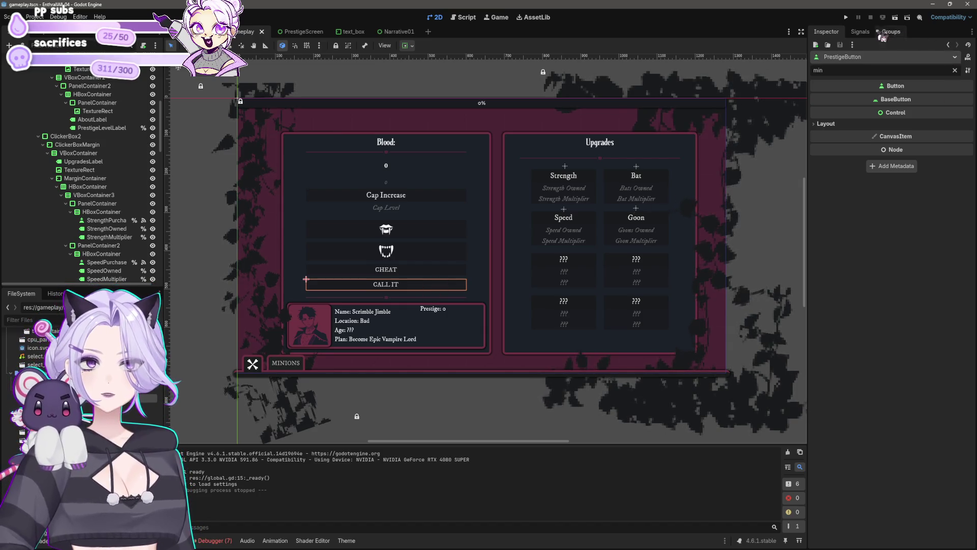
Trace the prestige button's pressed handler to check_narrative_step's conditions, then run the game
{"action": "left_click", "coordinate": [861, 32]}
{"action": "left_click", "coordinate": [875, 95]}
{"action": "double_click", "coordinate": [876, 95]}
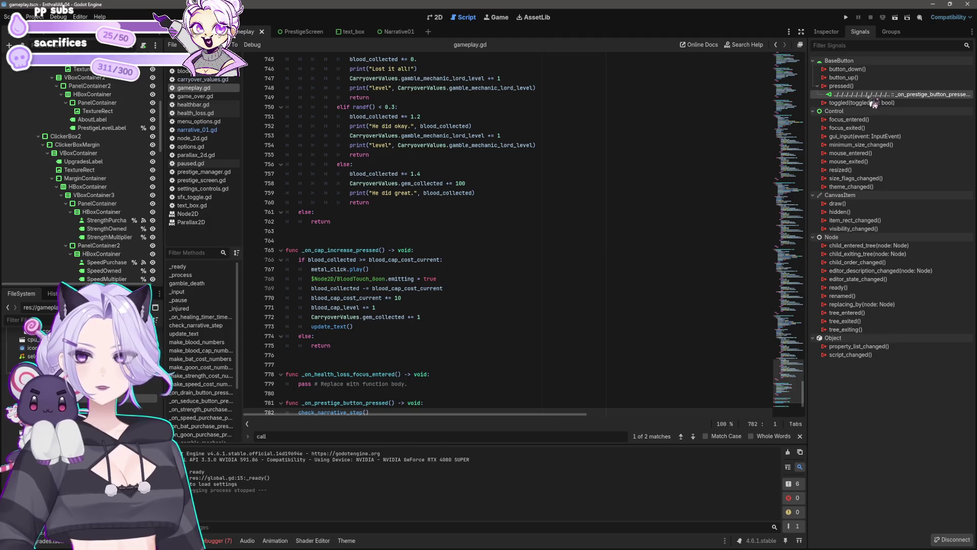
{"action": "scroll", "coordinate": [531, 268], "scroll_direction": "down", "scroll_amount": 4}
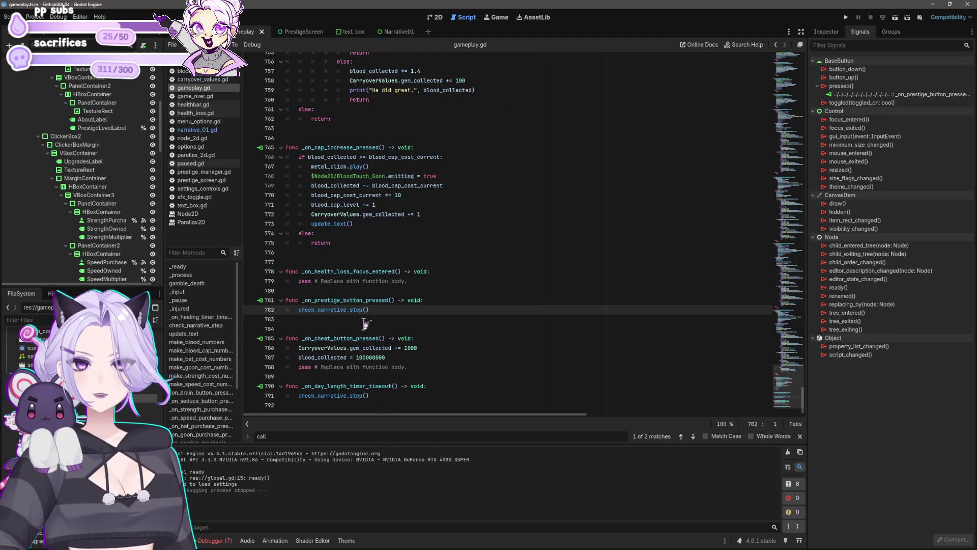
{"action": "left_click_drag", "start_coordinate": [386, 311], "coordinate": [301, 310]}
{"action": "key", "text": "ctrl+f"}
{"action": "left_click", "coordinate": [680, 437]}
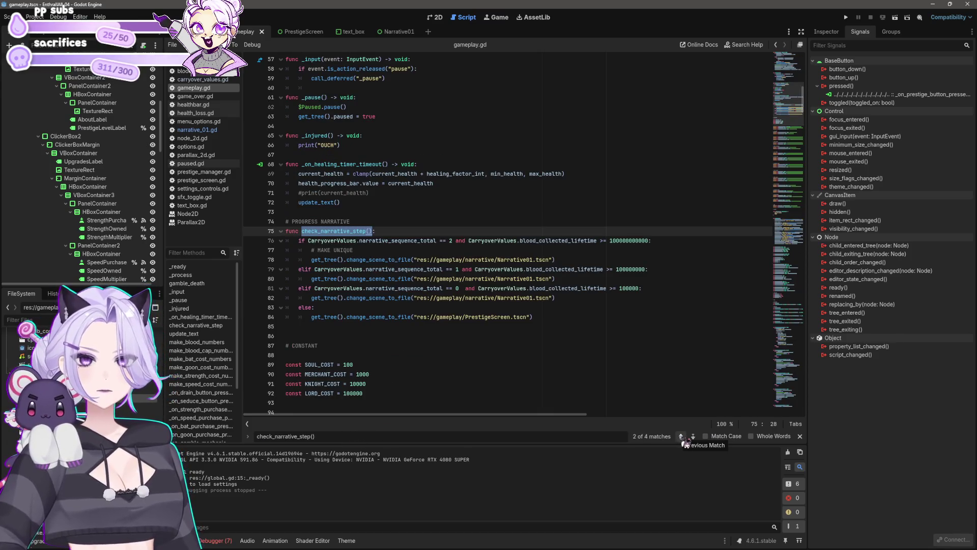
{"action": "left_click", "coordinate": [382, 240]}
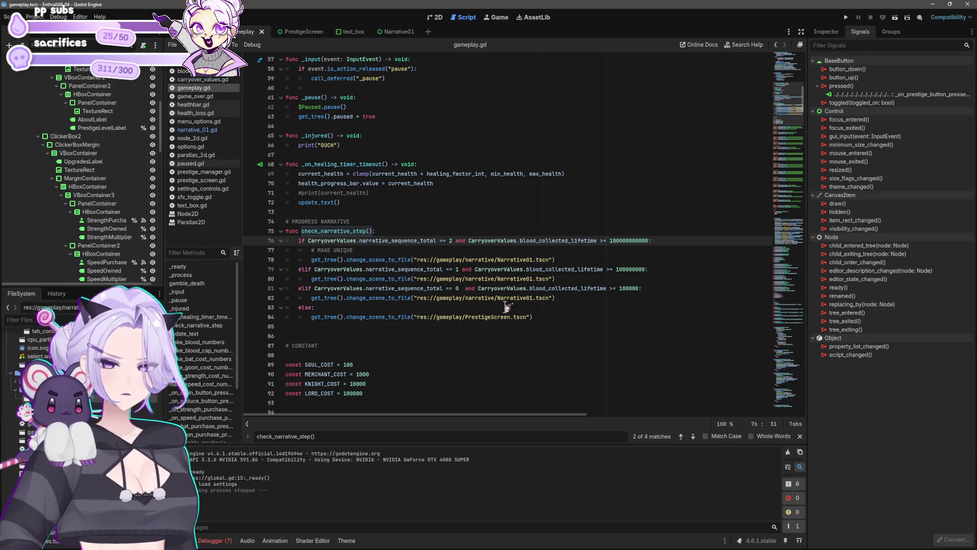
{"action": "left_click", "coordinate": [846, 18]}
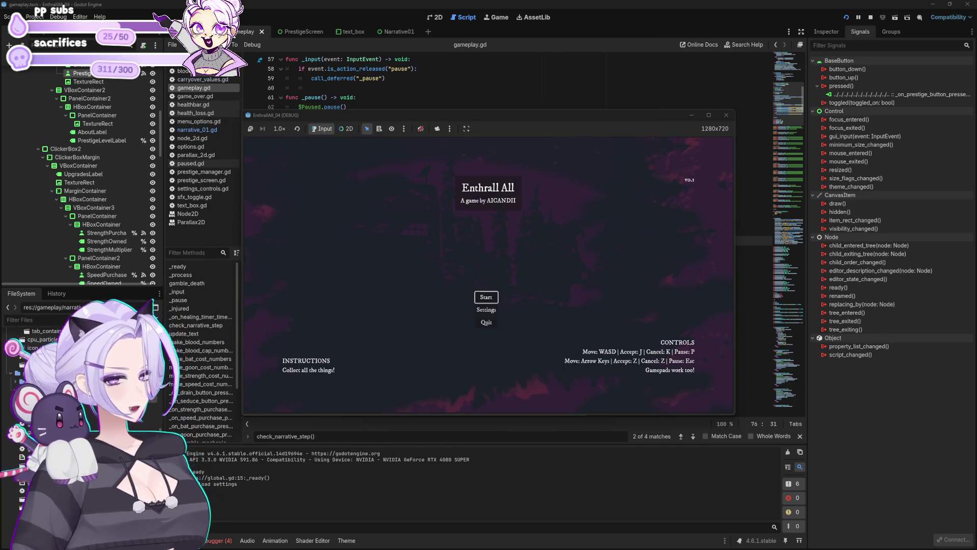
Start a new game and use the cheats to raise the blood cap to 2.00 Mil
{"action": "left_click", "coordinate": [488, 297]}
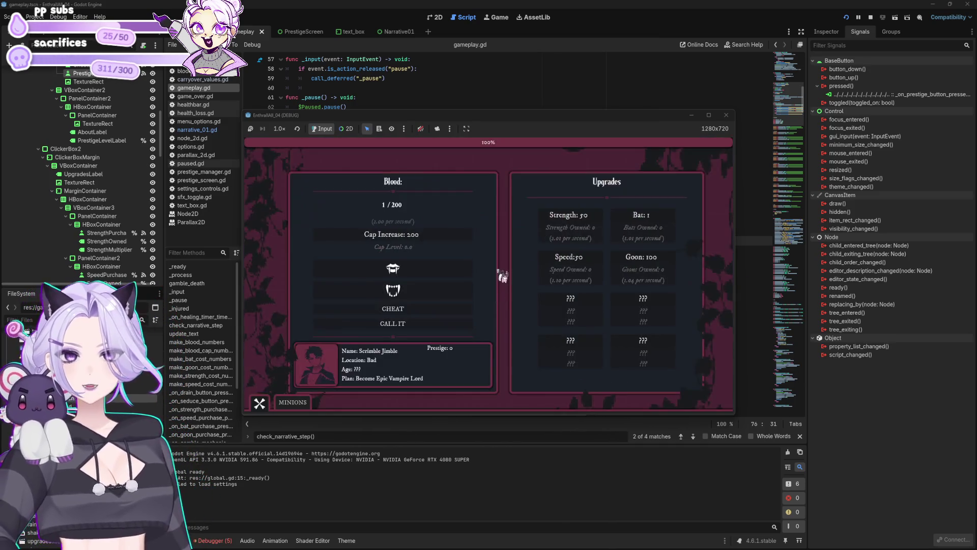
{"action": "left_click", "coordinate": [402, 309]}
{"action": "left_click", "coordinate": [410, 243]}
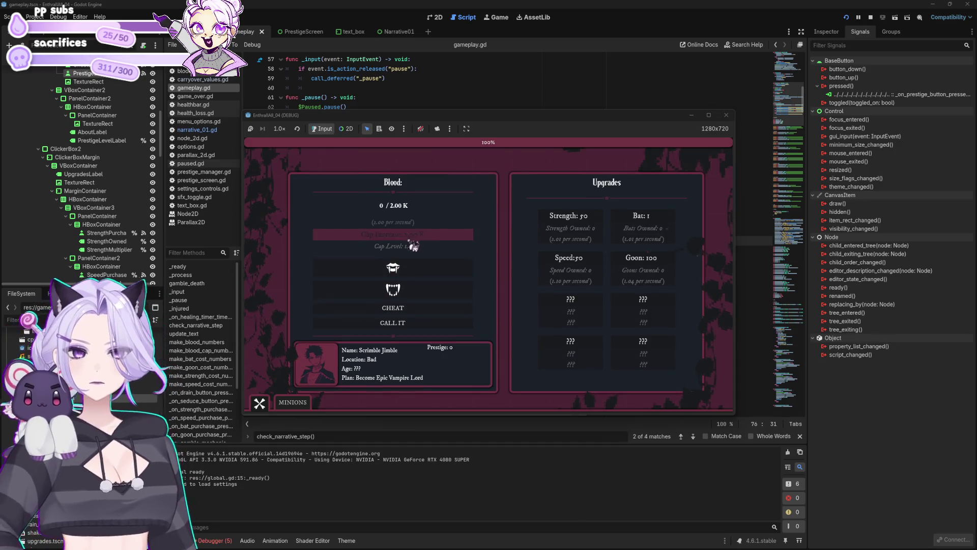
{"action": "left_click", "coordinate": [407, 310]}
{"action": "left_click", "coordinate": [410, 239]}
{"action": "left_click", "coordinate": [405, 308]}
{"action": "left_click", "coordinate": [415, 240]}
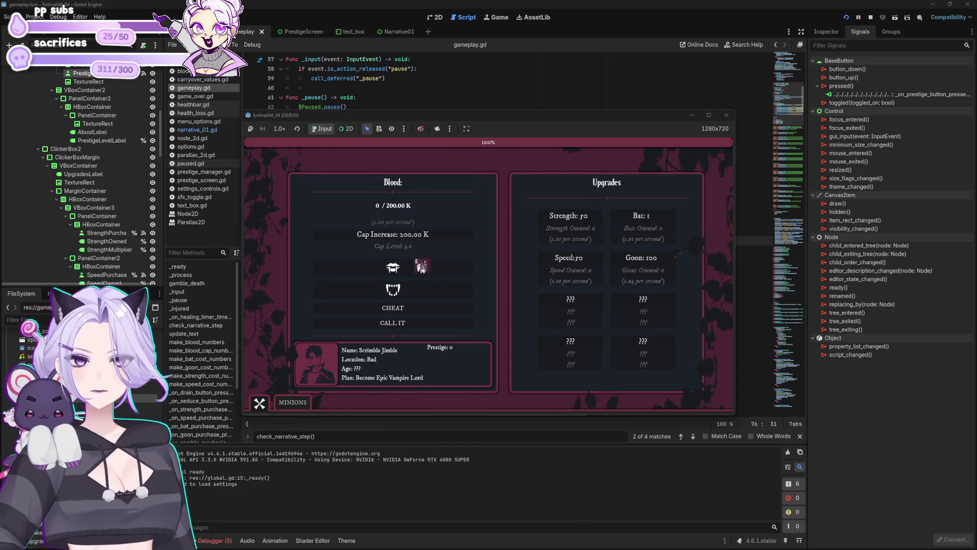
{"action": "left_click", "coordinate": [410, 307]}
{"action": "left_click", "coordinate": [415, 239]}
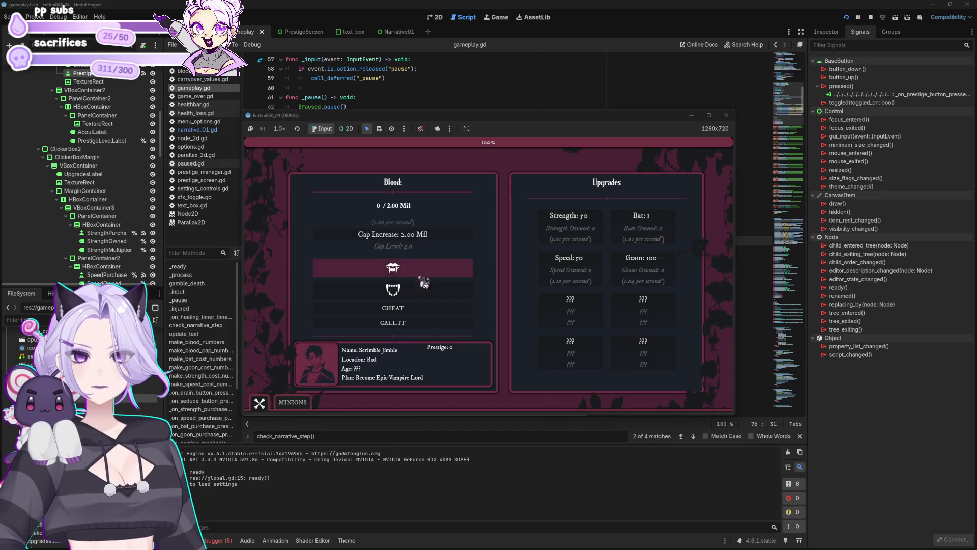
End the run, step through the narrative dialog to the prestige screen, and start the next run
{"action": "left_click", "coordinate": [426, 324]}
{"action": "left_click", "coordinate": [660, 241]}
{"action": "left_click", "coordinate": [659, 240]}
{"action": "left_click", "coordinate": [659, 240]}
{"action": "left_click", "coordinate": [659, 240]}
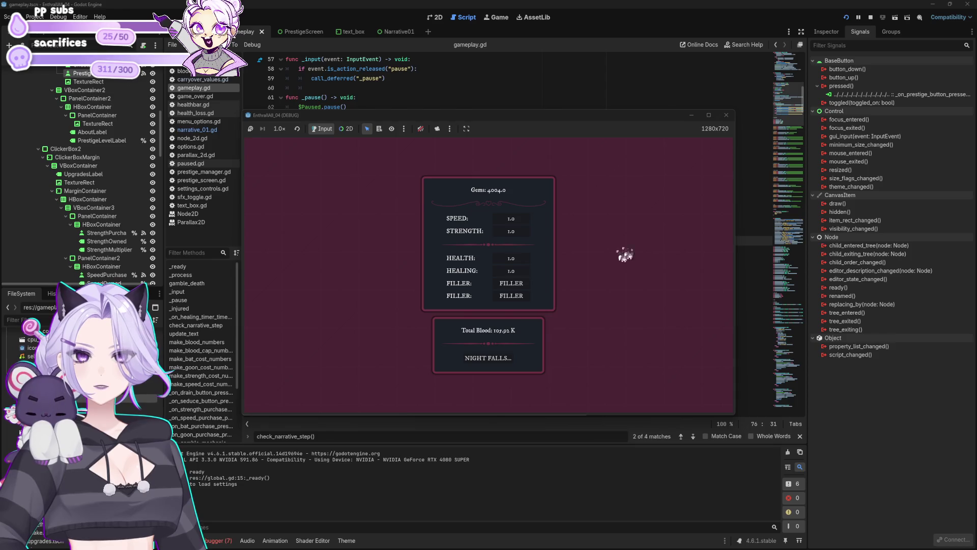
{"action": "mouse_move", "coordinate": [579, 127]}
{"action": "left_mouse_down"}
{"action": "mouse_move", "coordinate": [578, 363]}
{"action": "mouse_move", "coordinate": [617, 305]}
{"action": "mouse_move", "coordinate": [581, 112]}
{"action": "left_mouse_up"}
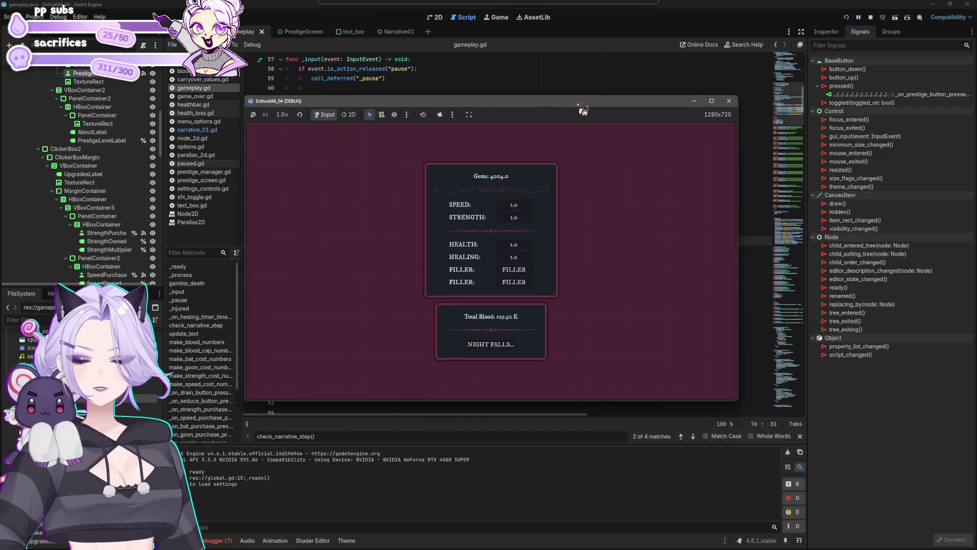
{"action": "left_click", "coordinate": [509, 337]}
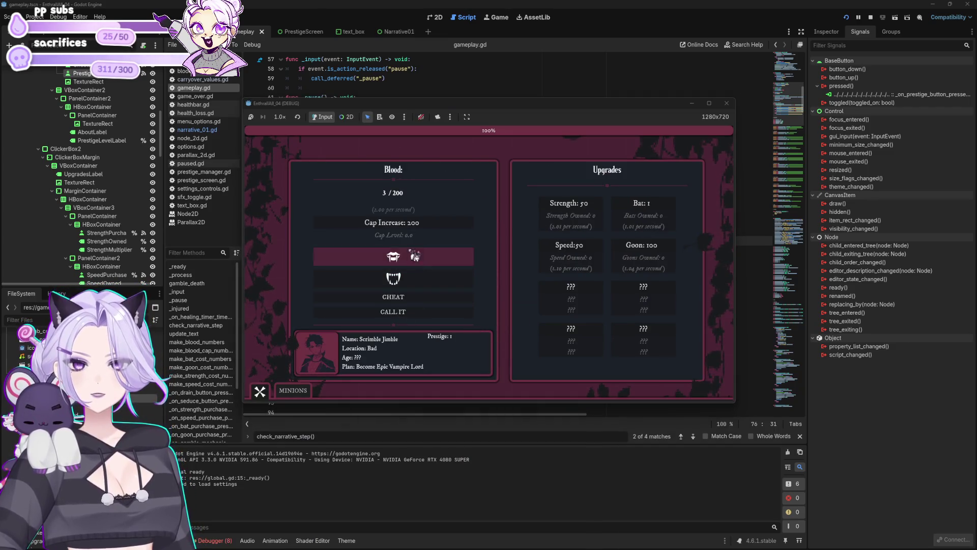
Raise the blood cap to 200.00 Mil, fill blood to 100.00 Mil, prestige again, and start Prestige 2
{"action": "left_click", "coordinate": [425, 297]}
{"action": "left_click", "coordinate": [428, 232]}
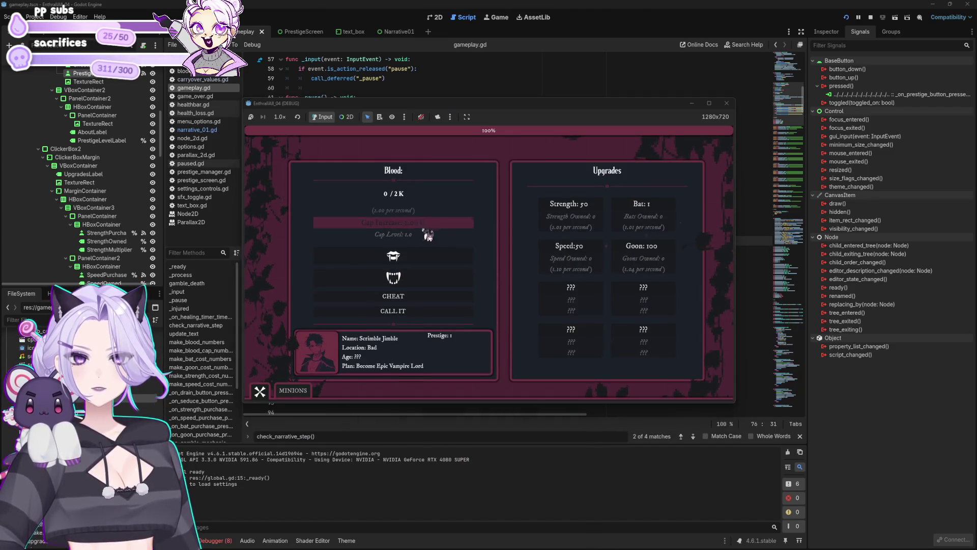
{"action": "left_click", "coordinate": [412, 296]}
{"action": "left_click", "coordinate": [427, 222]}
{"action": "left_click", "coordinate": [414, 297]}
{"action": "left_click", "coordinate": [432, 233]}
{"action": "left_click", "coordinate": [414, 296]}
{"action": "left_click", "coordinate": [427, 224]}
{"action": "left_click", "coordinate": [422, 297]}
{"action": "left_click", "coordinate": [427, 224]}
{"action": "left_click", "coordinate": [424, 296]}
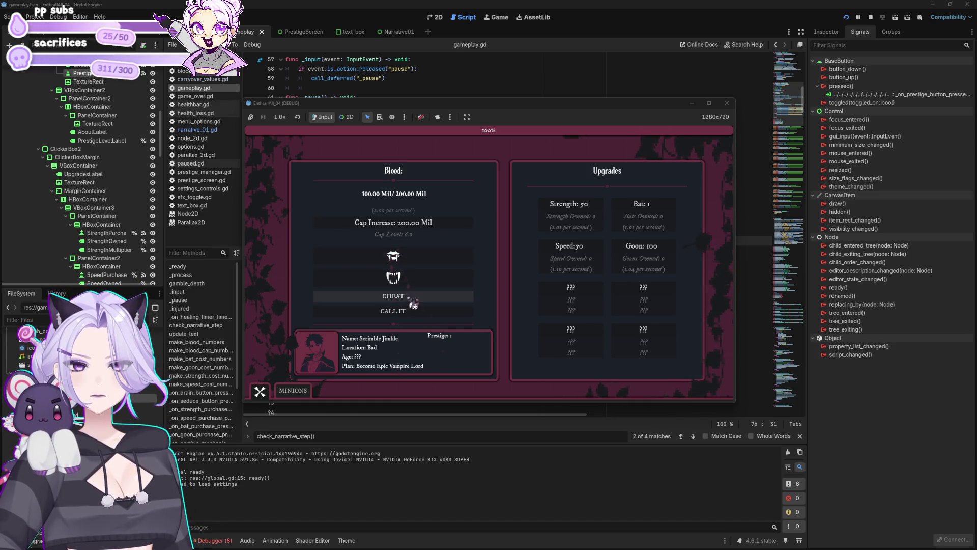
{"action": "left_click", "coordinate": [405, 310]}
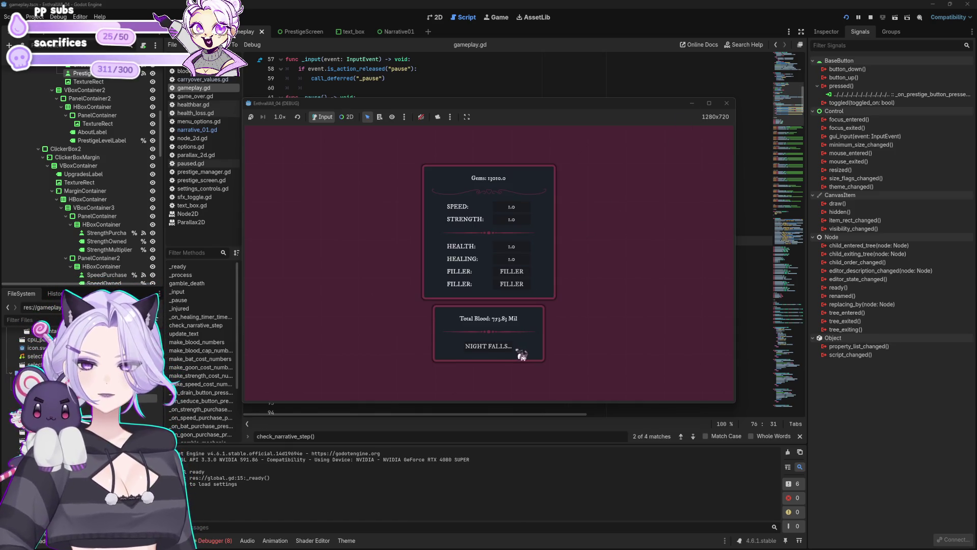
{"action": "left_click", "coordinate": [511, 357]}
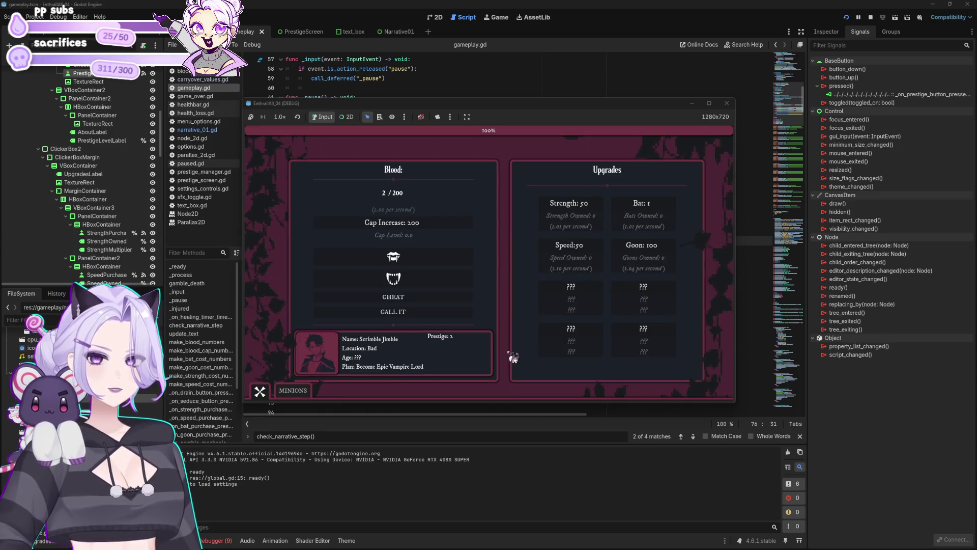
Alternate CHEAT and Cap Increase to raise the blood cap from 20.00 K to 200.00 Mil
{"action": "left_click", "coordinate": [404, 300]}
{"action": "left_click", "coordinate": [414, 223]}
{"action": "left_click", "coordinate": [407, 296]}
{"action": "left_click", "coordinate": [412, 223]}
{"action": "left_click", "coordinate": [407, 296]}
{"action": "left_click", "coordinate": [412, 223]}
{"action": "left_click", "coordinate": [420, 294]}
{"action": "left_click", "coordinate": [427, 224]}
{"action": "left_click", "coordinate": [422, 295]}
{"action": "left_click", "coordinate": [428, 224]}
Buy three more bats, collect blood manually, and buy a goon
{"action": "left_click", "coordinate": [663, 205]}
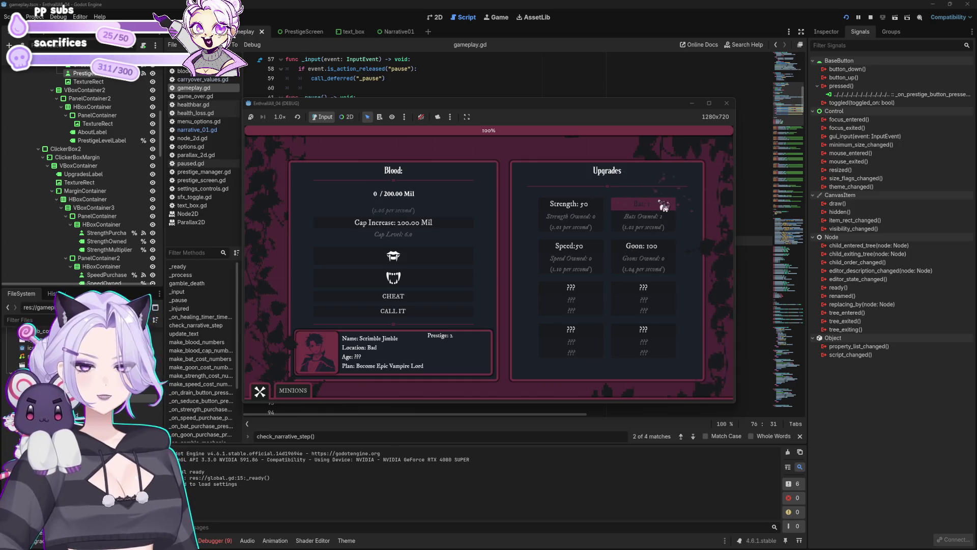
{"action": "left_click", "coordinate": [665, 206]}
{"action": "left_click", "coordinate": [664, 206]}
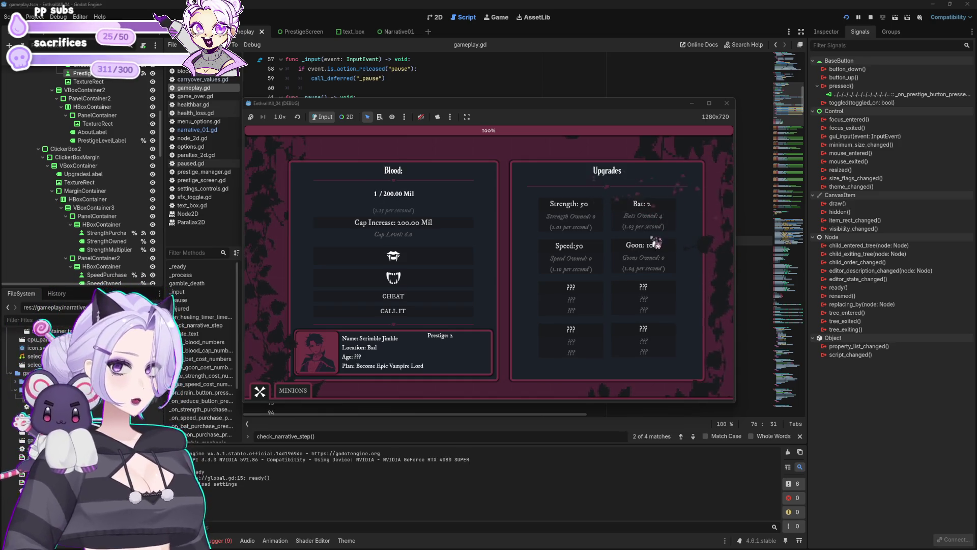
{"action": "left_click", "coordinate": [424, 257]}
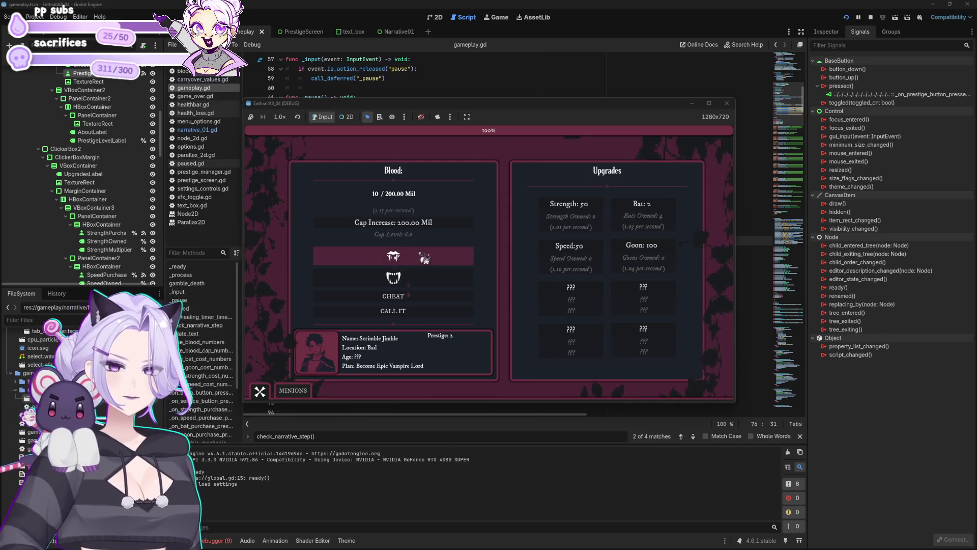
{"action": "left_click", "coordinate": [426, 258]}
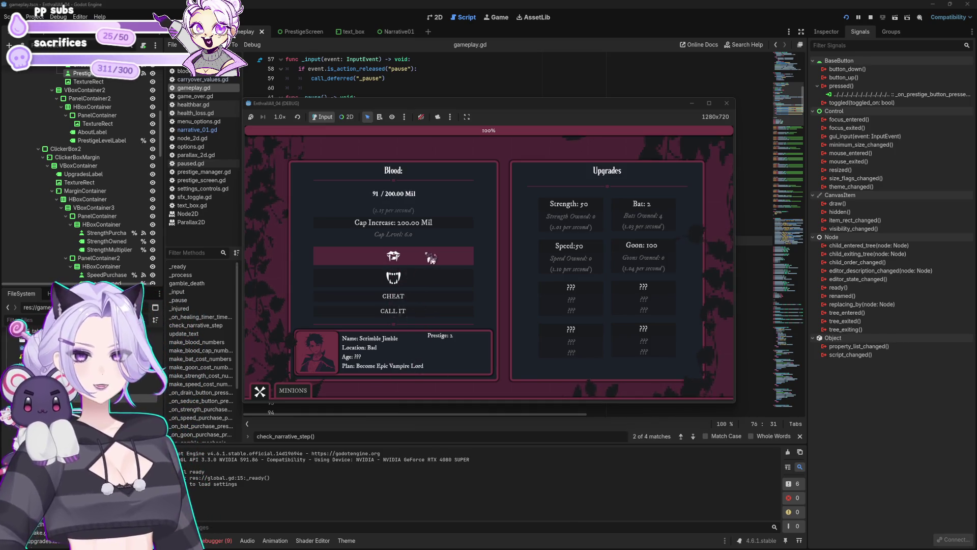
{"action": "left_click", "coordinate": [422, 254]}
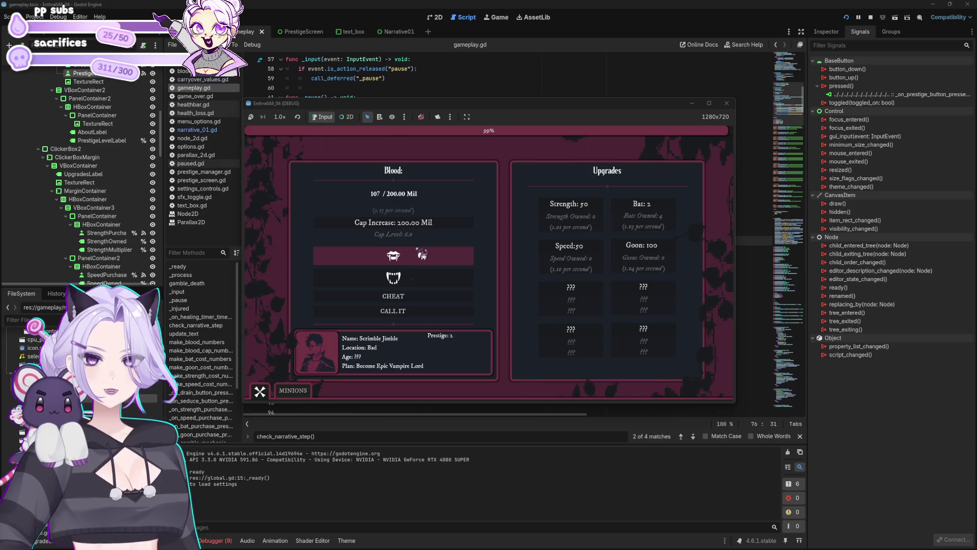
{"action": "left_click", "coordinate": [642, 250]}
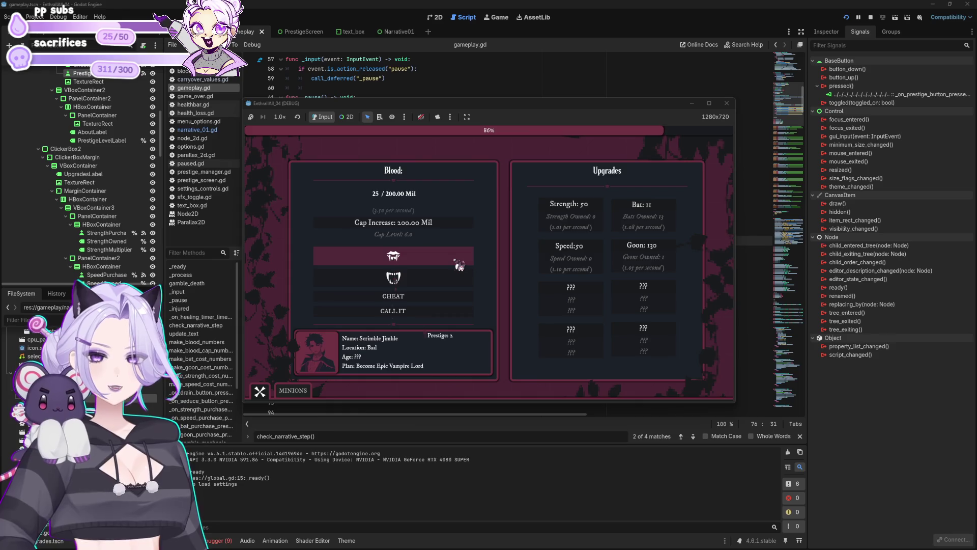
Check the minions panel, fill blood to 100.00 Mil, and gamble it with CALL IT to end the run
{"action": "left_click", "coordinate": [296, 391]}
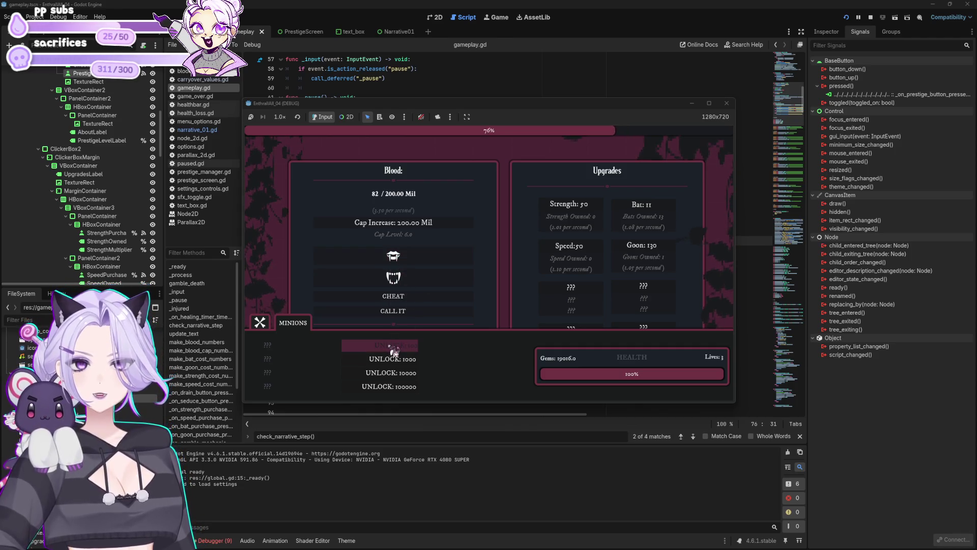
{"action": "left_click", "coordinate": [277, 325]}
{"action": "left_click", "coordinate": [413, 297]}
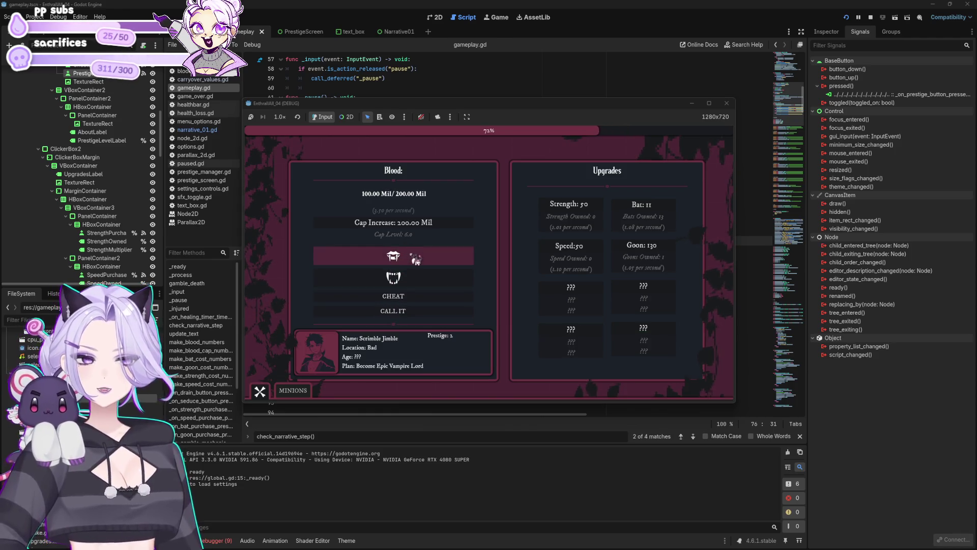
{"action": "left_click", "coordinate": [403, 310]}
{"action": "left_click", "coordinate": [293, 390]}
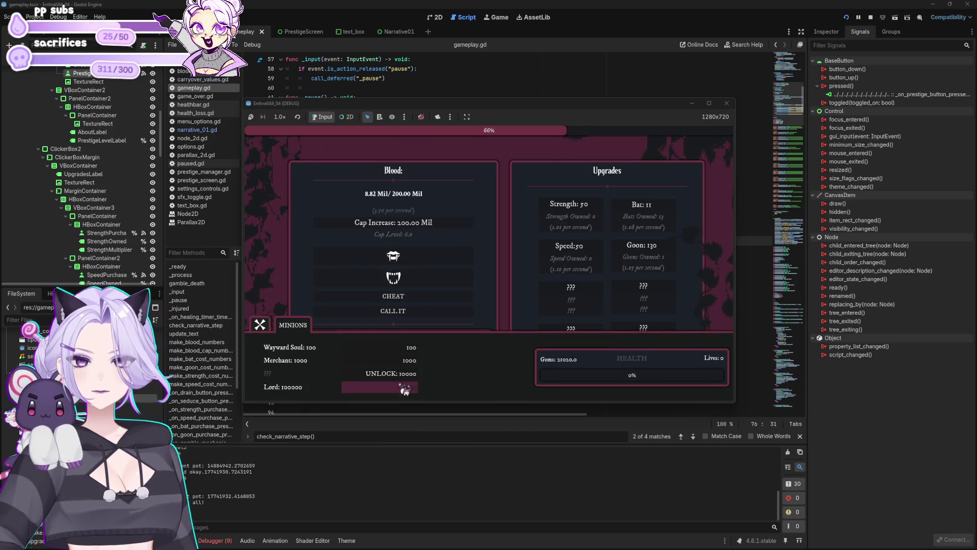
Spend prestige gems on health, healing, speed and strength upgrades
{"action": "left_click", "coordinate": [524, 260]}
{"action": "left_click", "coordinate": [524, 246]}
{"action": "left_click", "coordinate": [527, 220]}
{"action": "left_click", "coordinate": [528, 222]}
{"action": "left_click", "coordinate": [527, 222]}
{"action": "left_click", "coordinate": [528, 209]}
{"action": "left_click", "coordinate": [528, 210]}
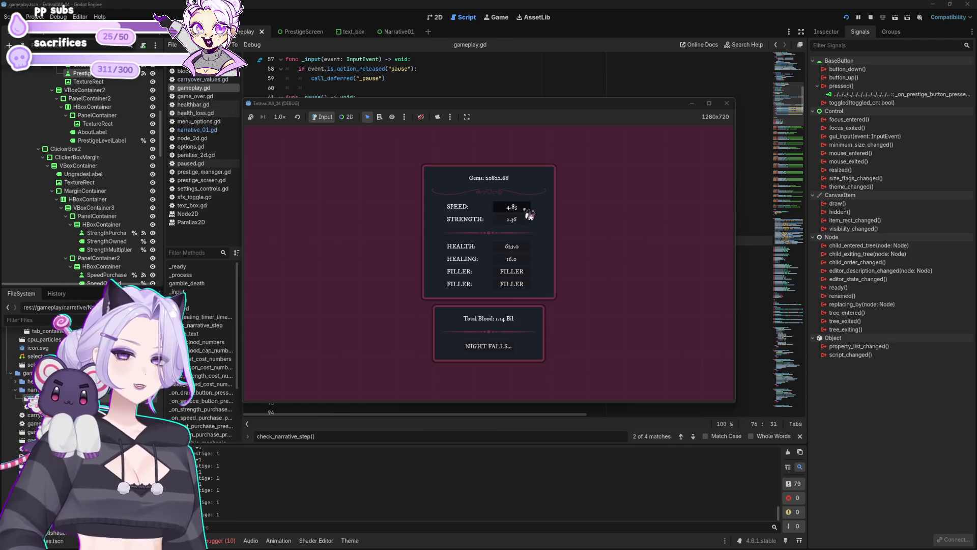
Buy several more speed and strength upgrades with the remaining gems
{"action": "left_click", "coordinate": [527, 210]}
{"action": "left_click", "coordinate": [527, 220]}
{"action": "left_click", "coordinate": [528, 221]}
{"action": "left_click", "coordinate": [520, 211]}
{"action": "left_click", "coordinate": [523, 208]}
{"action": "left_click", "coordinate": [523, 208]}
{"action": "left_click", "coordinate": [524, 220]}
{"action": "left_click", "coordinate": [524, 223]}
{"action": "left_click", "coordinate": [524, 223]}
{"action": "left_click", "coordinate": [524, 223]}
{"action": "left_click", "coordinate": [524, 223]}
{"action": "left_click", "coordinate": [525, 222]}
{"action": "left_click", "coordinate": [524, 223]}
{"action": "left_click", "coordinate": [524, 223]}
{"action": "left_click", "coordinate": [524, 223]}
Add another round of health, healing, speed and strength upgrades
{"action": "left_click", "coordinate": [526, 248]}
{"action": "left_click", "coordinate": [520, 259]}
{"action": "left_click", "coordinate": [520, 258]}
{"action": "left_click", "coordinate": [520, 258]}
{"action": "left_click", "coordinate": [526, 209]}
{"action": "left_click", "coordinate": [525, 220]}
Upgrade speed and strength until gems reach 939.58, then start the Prestige 3 night
{"action": "left_click", "coordinate": [524, 208]}
{"action": "left_click", "coordinate": [524, 209]}
{"action": "left_click", "coordinate": [525, 208]}
{"action": "left_click", "coordinate": [524, 208]}
{"action": "left_click", "coordinate": [524, 209]}
{"action": "left_click", "coordinate": [524, 209]}
{"action": "left_click", "coordinate": [524, 209]}
{"action": "left_click", "coordinate": [524, 219]}
{"action": "left_click", "coordinate": [525, 219]}
{"action": "left_click", "coordinate": [524, 219]}
{"action": "left_click", "coordinate": [524, 209]}
{"action": "left_click", "coordinate": [524, 208]}
{"action": "left_click", "coordinate": [524, 209]}
{"action": "left_click", "coordinate": [524, 208]}
{"action": "left_click", "coordinate": [523, 208]}
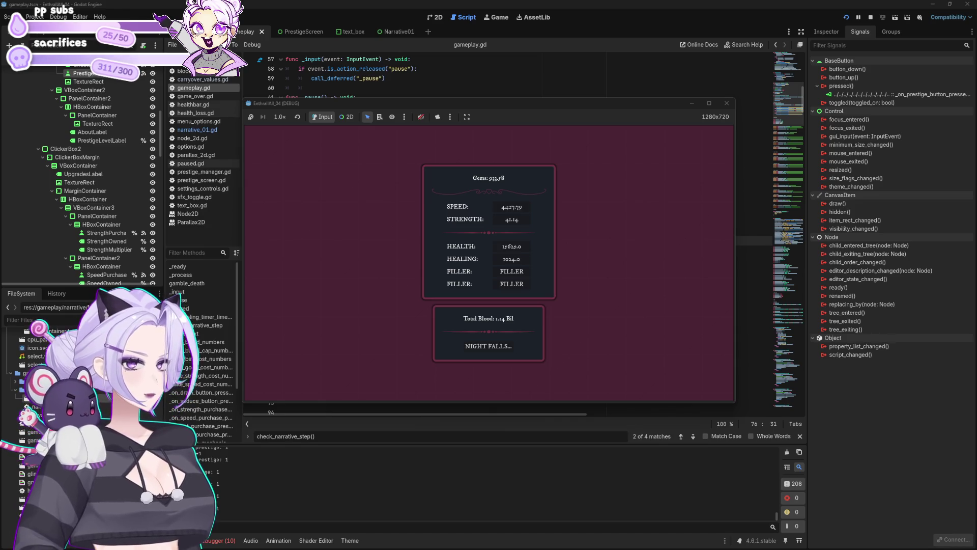
{"action": "left_click", "coordinate": [489, 346]}
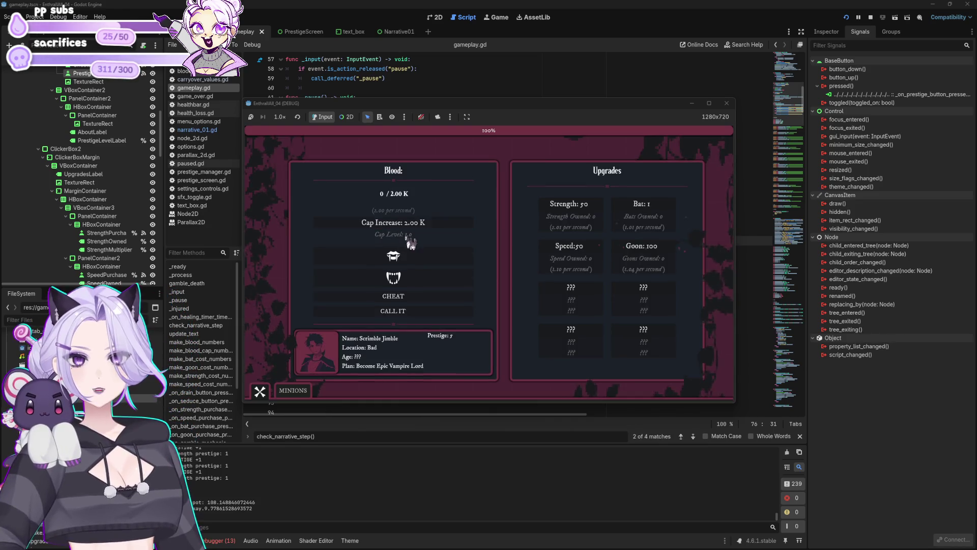
Alternate CHEAT and Cap Increase to push the blood cap through 200.00 K and 20.00 Mil to 200.00 Mil
{"action": "left_click", "coordinate": [415, 295]}
{"action": "left_click", "coordinate": [432, 230]}
{"action": "left_click", "coordinate": [414, 295]}
{"action": "left_click", "coordinate": [436, 230]}
{"action": "left_click", "coordinate": [421, 295]}
{"action": "left_click", "coordinate": [438, 228]}
{"action": "left_click", "coordinate": [420, 297]}
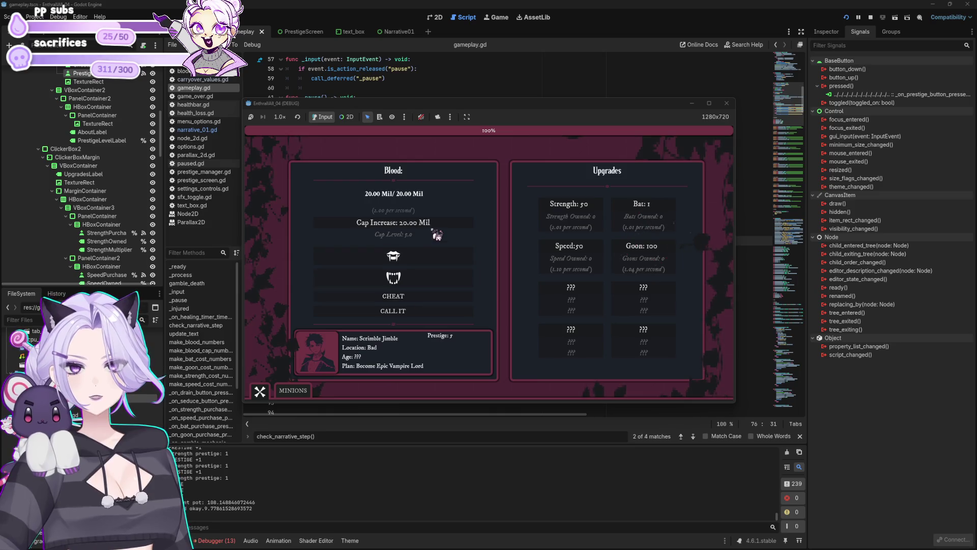
{"action": "left_click", "coordinate": [437, 230]}
Fill blood to 100.00 Mil, buy a second bat, stop the game, and return to line 80 of gameplay.gd
{"action": "left_click", "coordinate": [423, 300]}
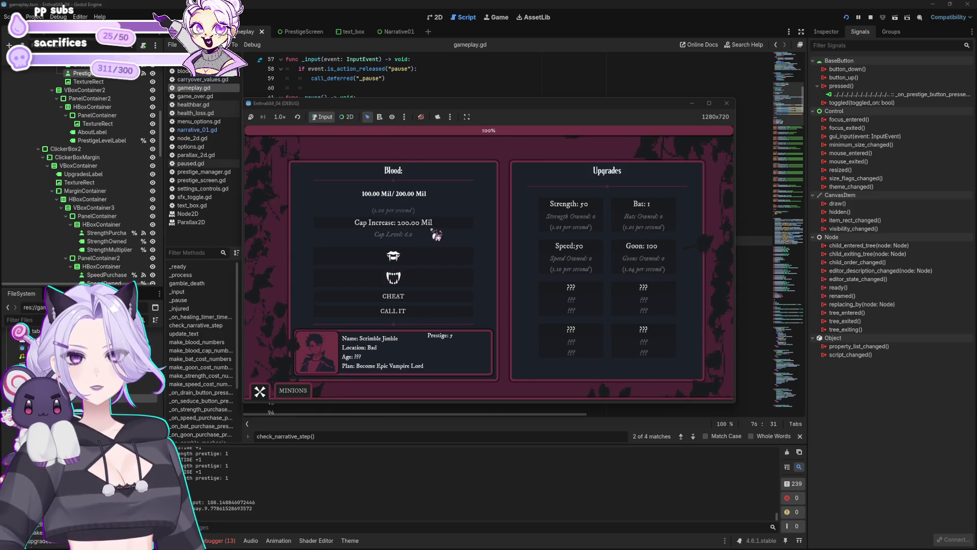
{"action": "left_click", "coordinate": [653, 208]}
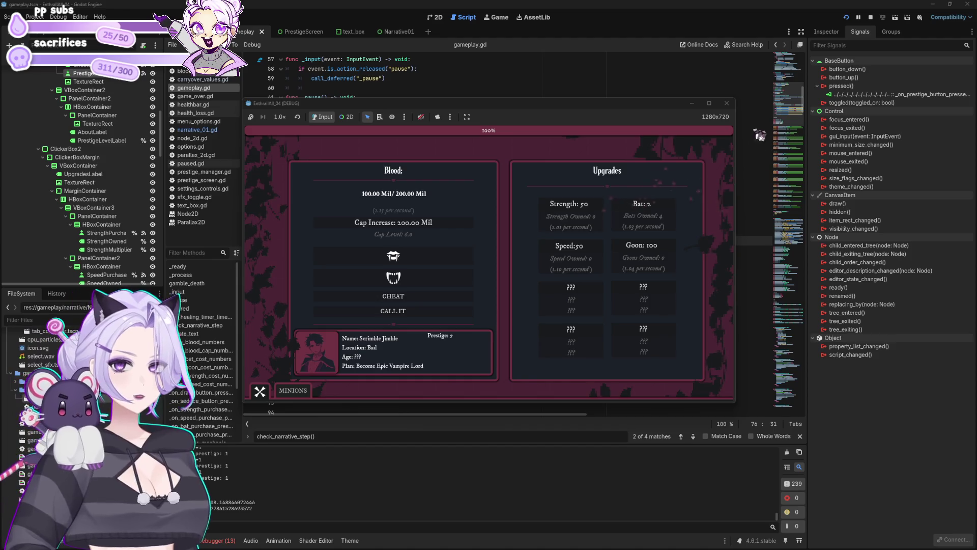
{"action": "left_click", "coordinate": [726, 103]}
{"action": "left_click", "coordinate": [606, 277]}
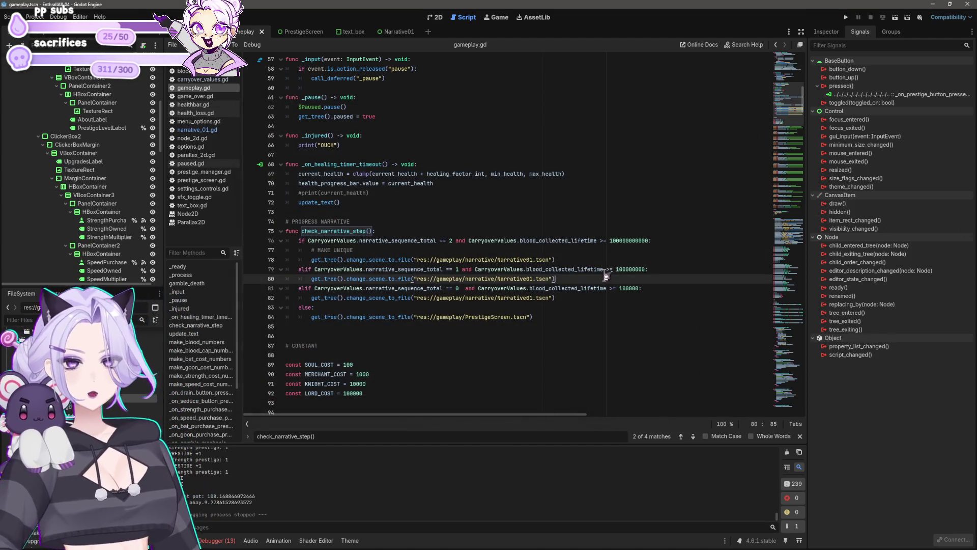